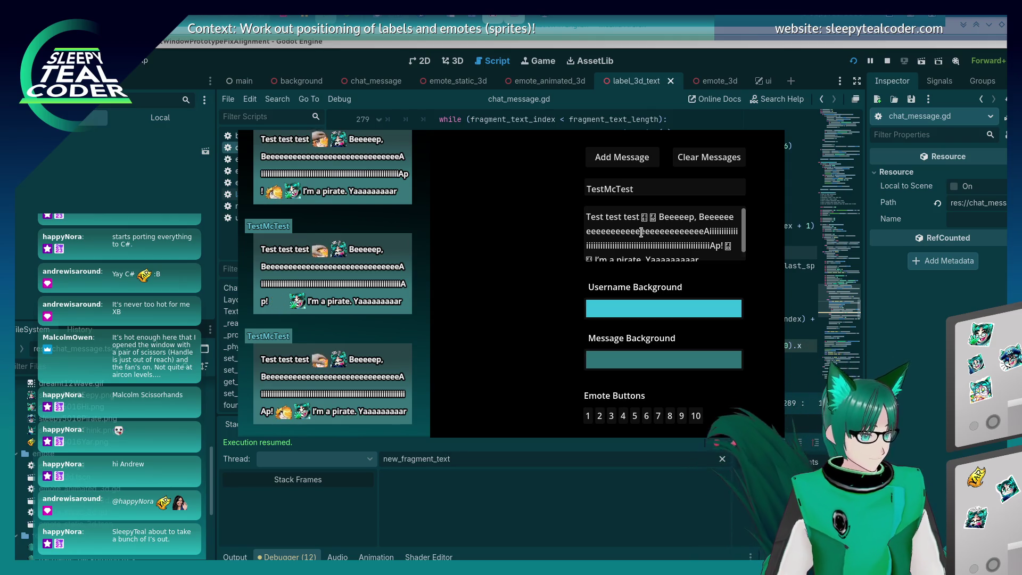
- Delete the long Beeee…eA run from the test message, post it, and return to the script editor
left_click(706, 232)
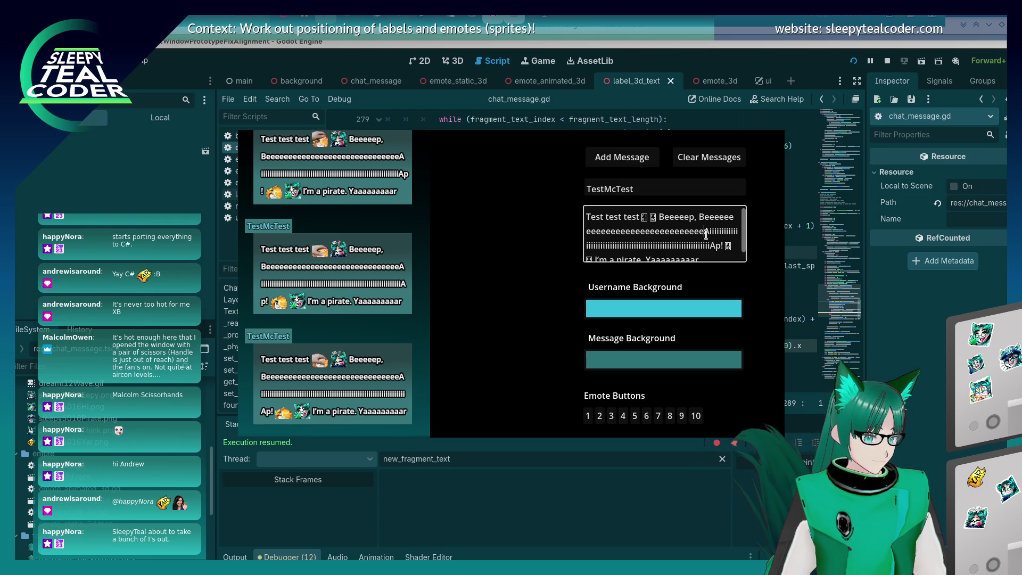
left_click_drag(707, 235, 697, 218)
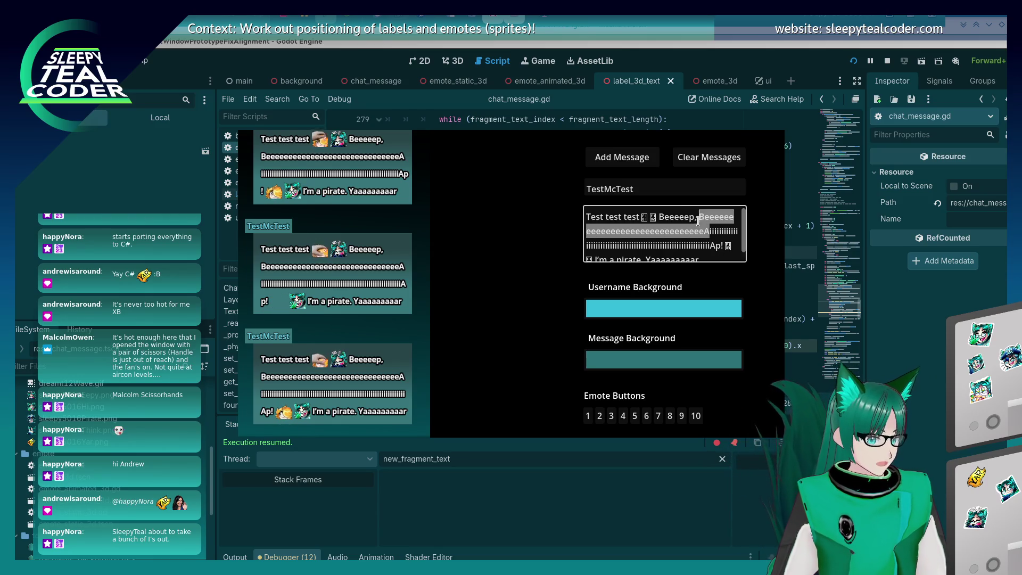
key("BackSpace")
left_click(618, 157)
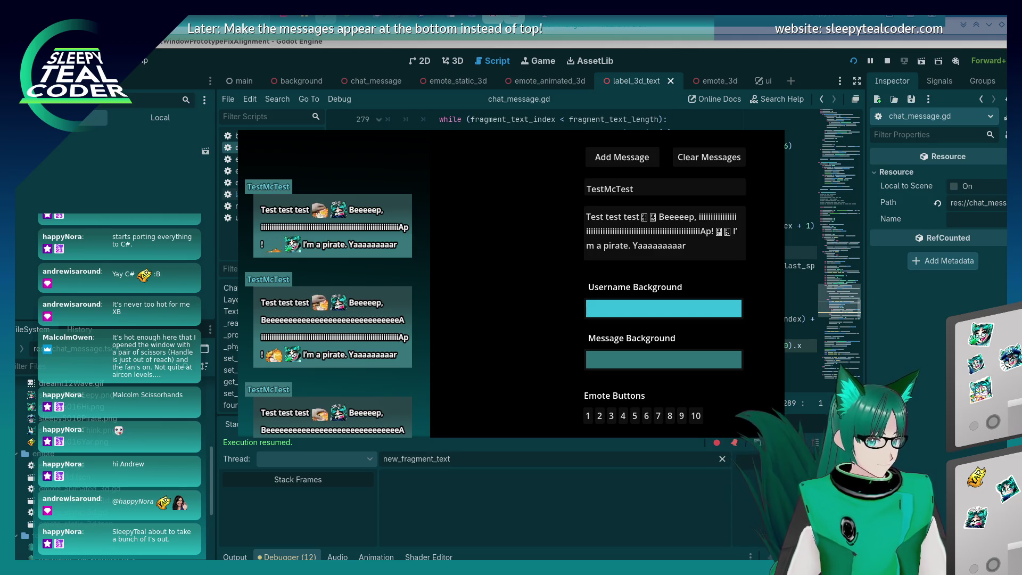
left_click(904, 331)
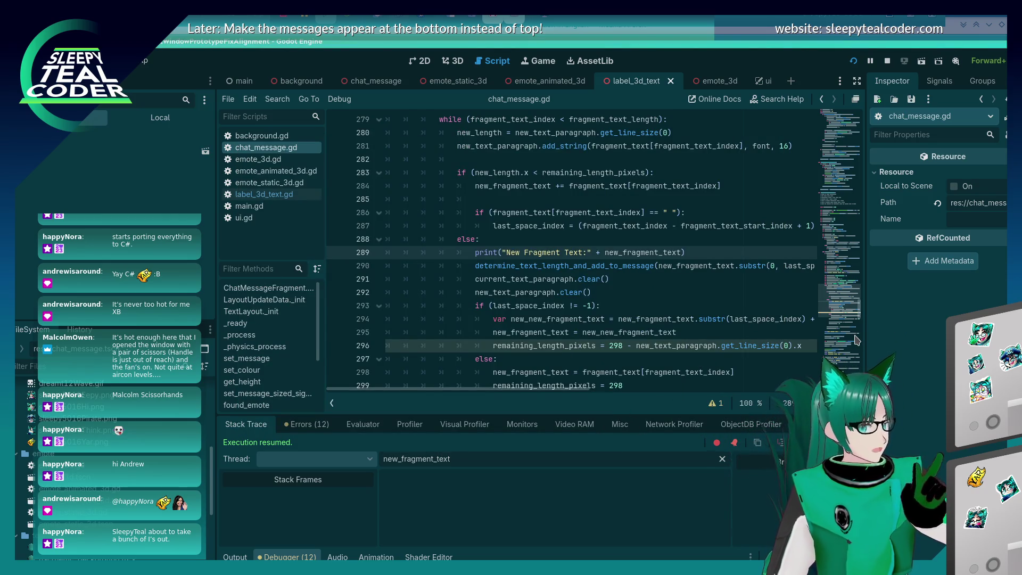
- Set breakpoints on lines 289 and 283 of chat_message.gd, then add a message in the running game
left_click(336, 252)
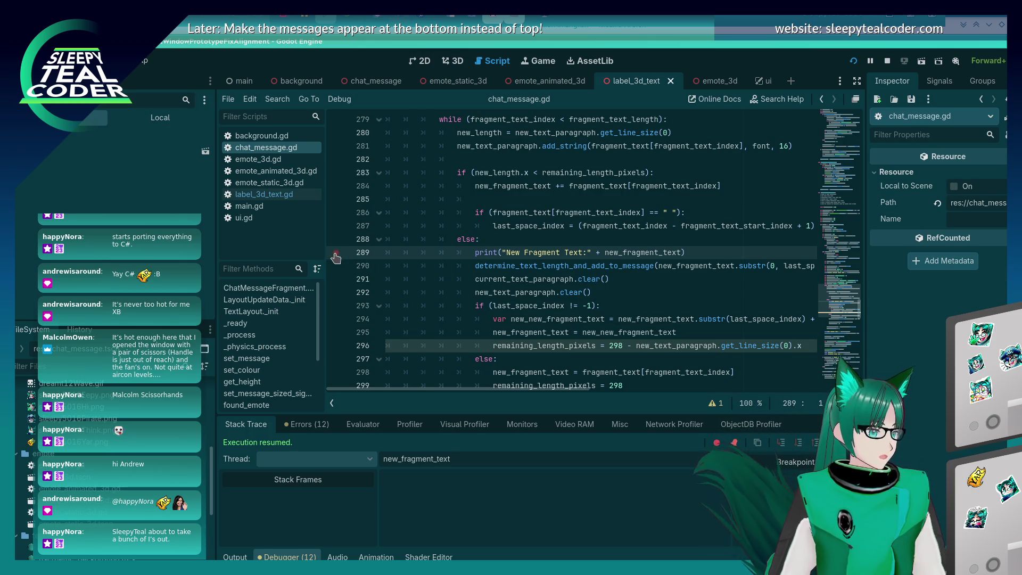
left_click(336, 172)
key("alt+Tab")
left_click(634, 168)
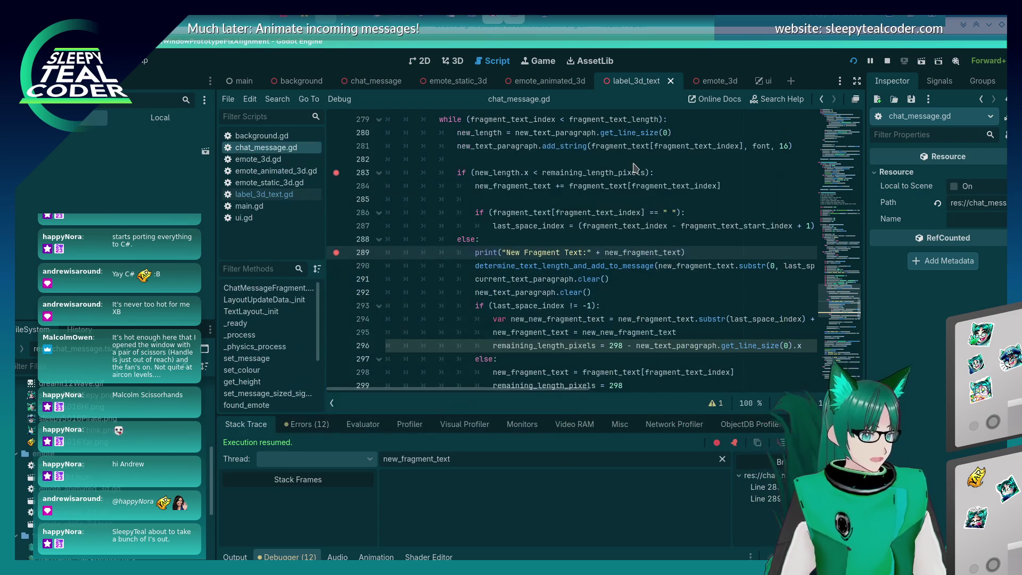
key("alt+Tab")
- Add a message to break at line 283 and continue repeatedly as new_fragment_text advances from Test through Beeeeep
left_click(627, 158)
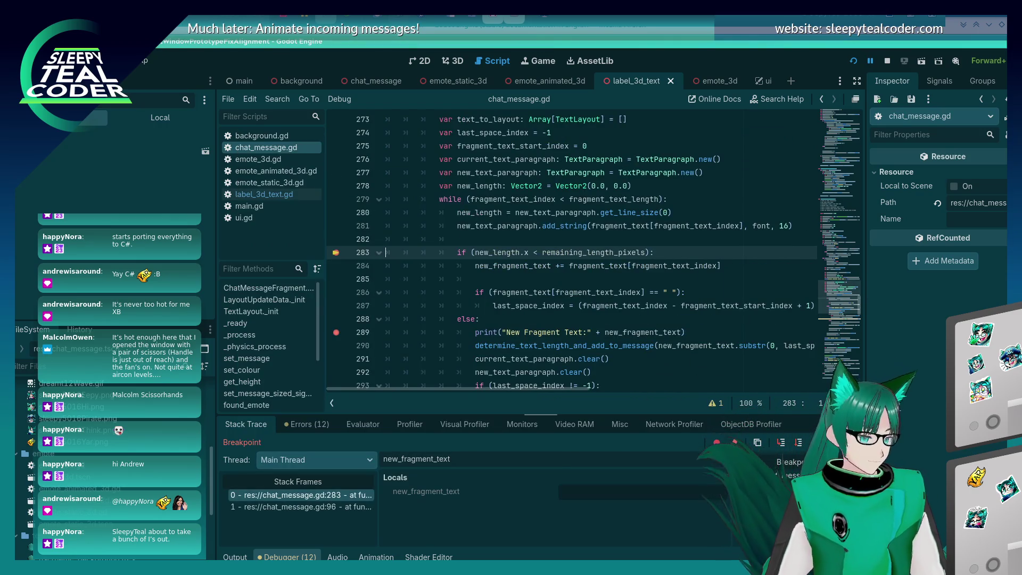
key("F12")
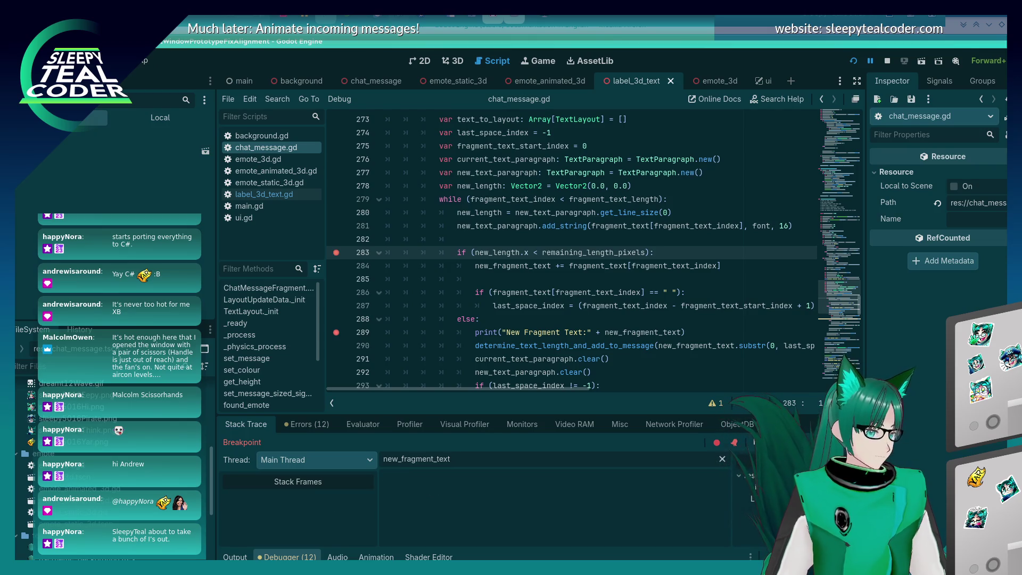
key("F12")
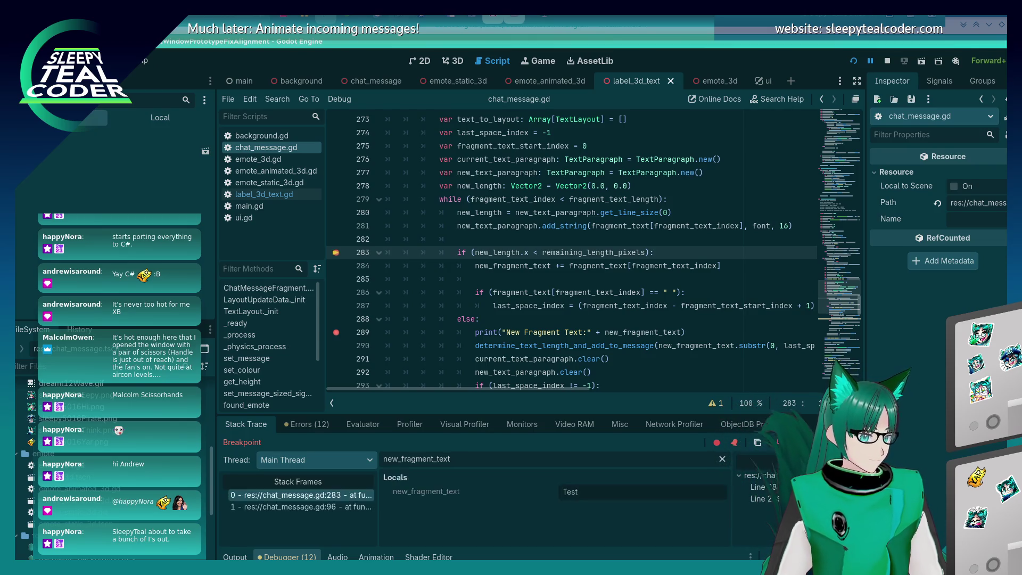
key("F12")
key("F12")
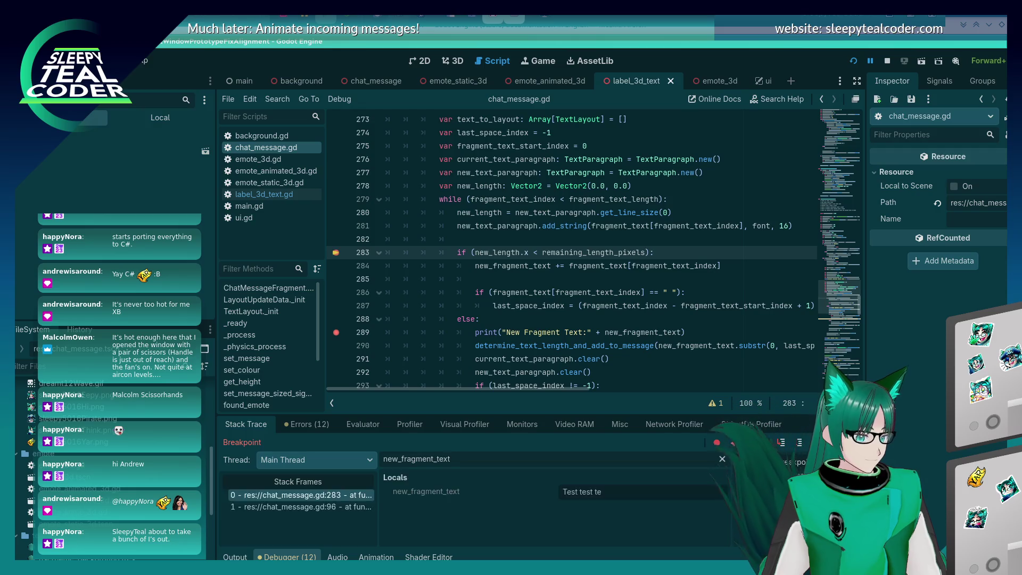
key("F12")
key("F12")
key("F12")
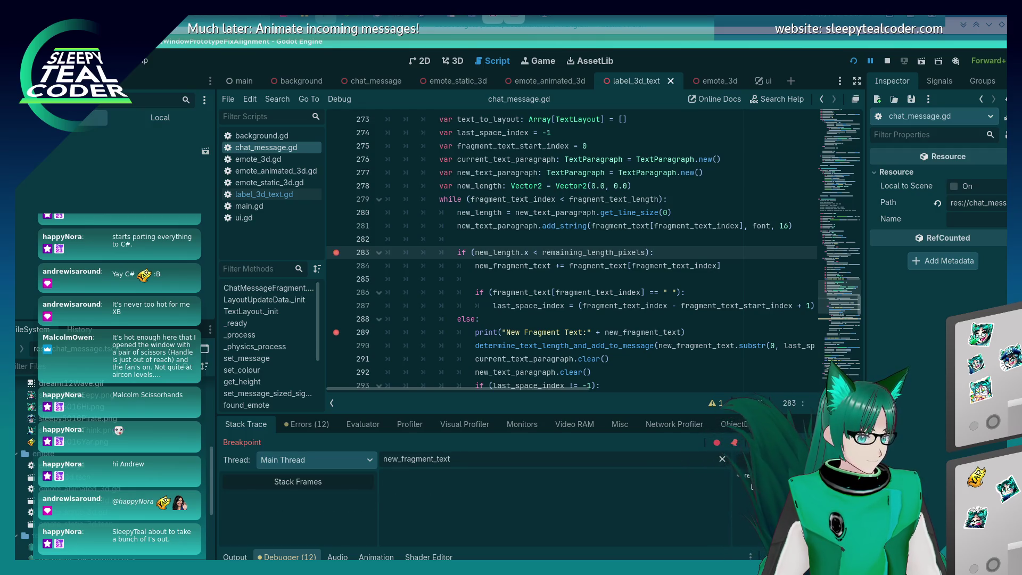
key("F12")
key("F12")
key("F12")
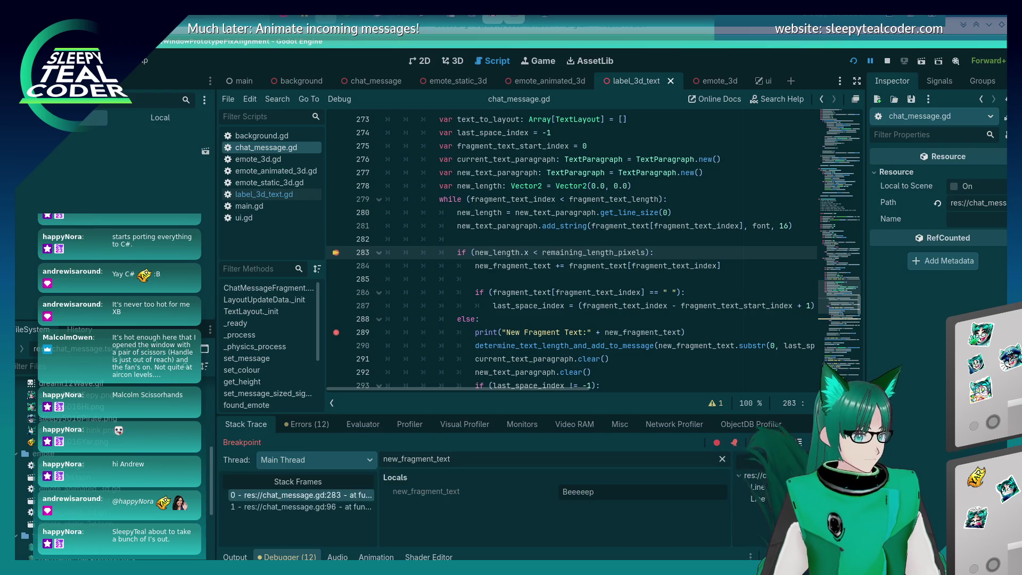
key("F12")
key("F12")
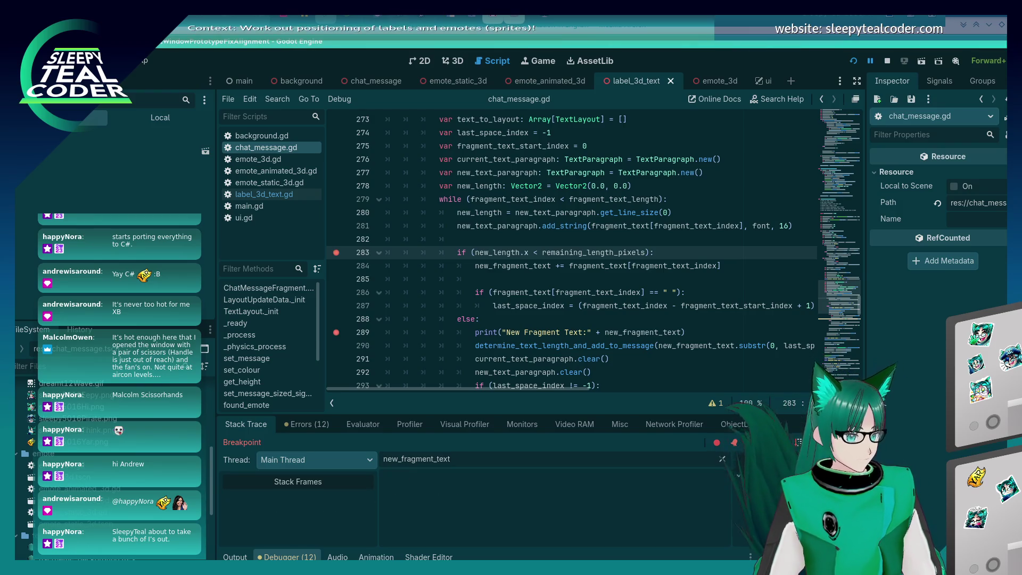
key("F12")
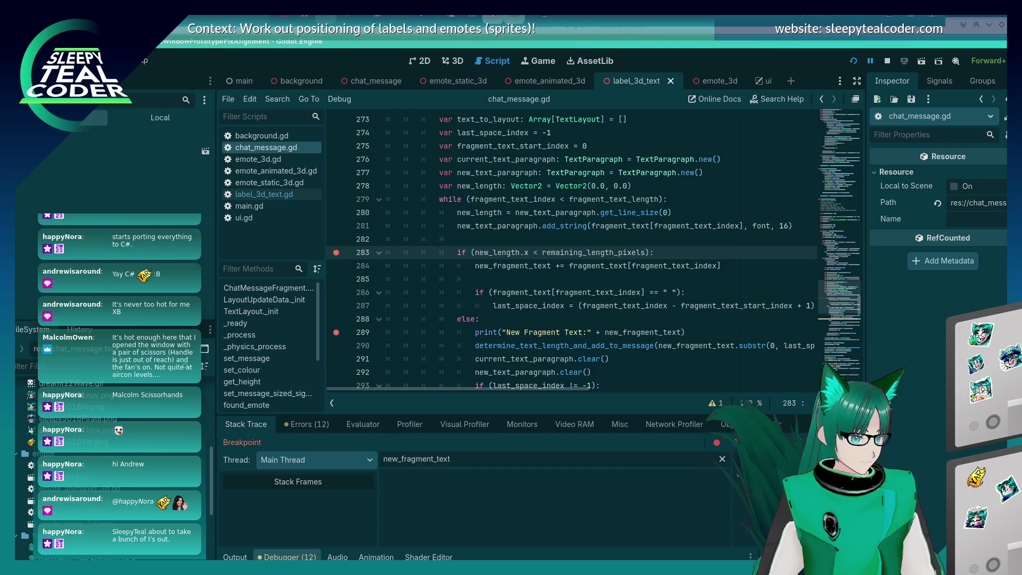
key("F12")
key("F12")
key("F12")
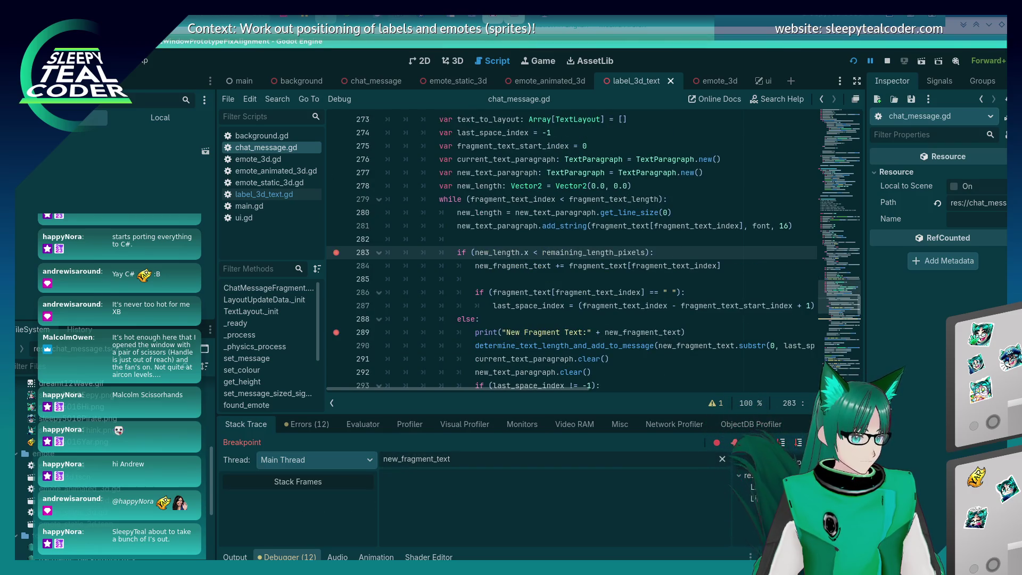
key("F12")
key("F12")
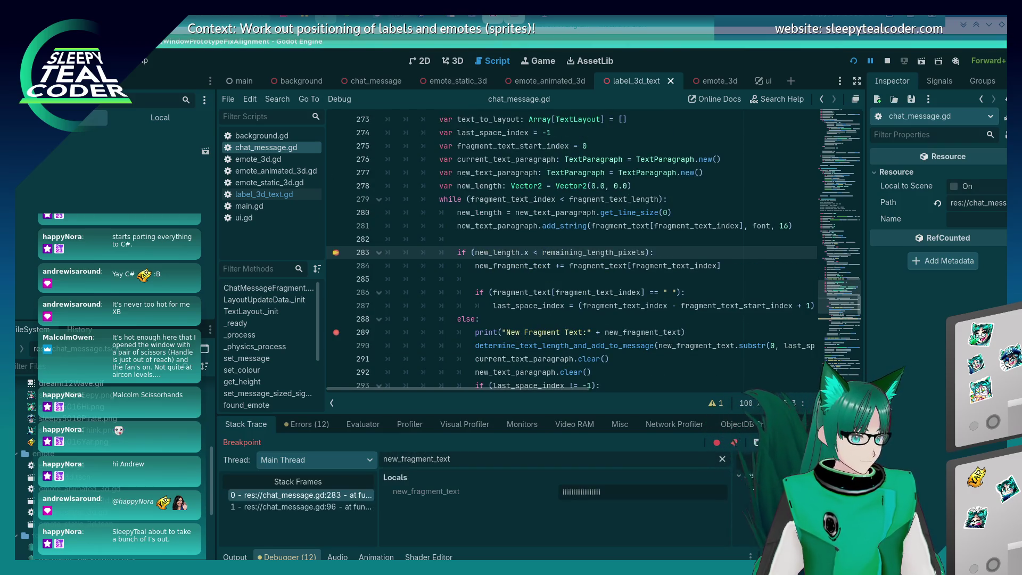
- Keep continuing at line 283 while new_fragment_text lengthens into a run of i's
key("F12")
key("F12")
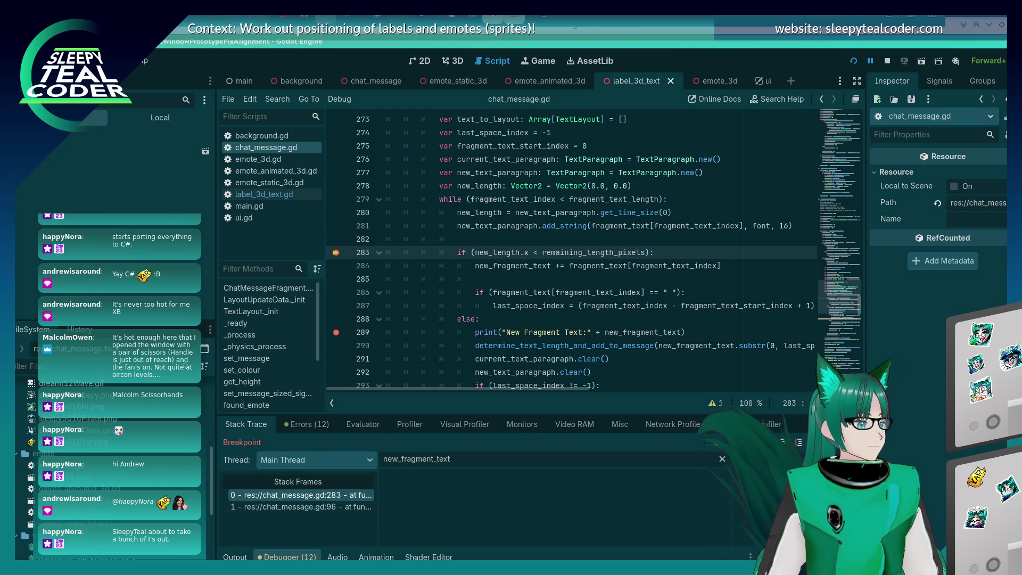
key("F12")
key("F12")
key("F12")
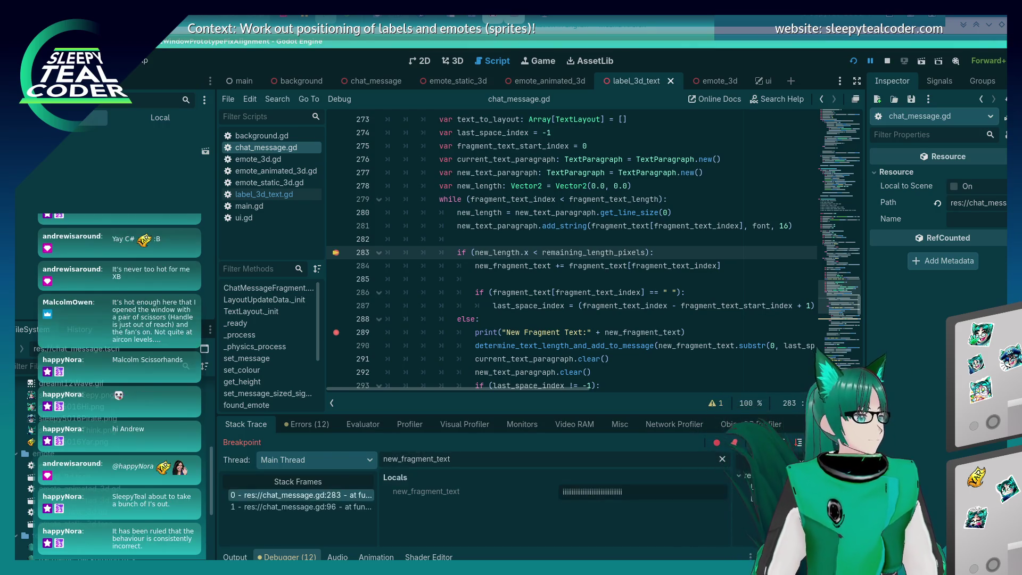
key("F12")
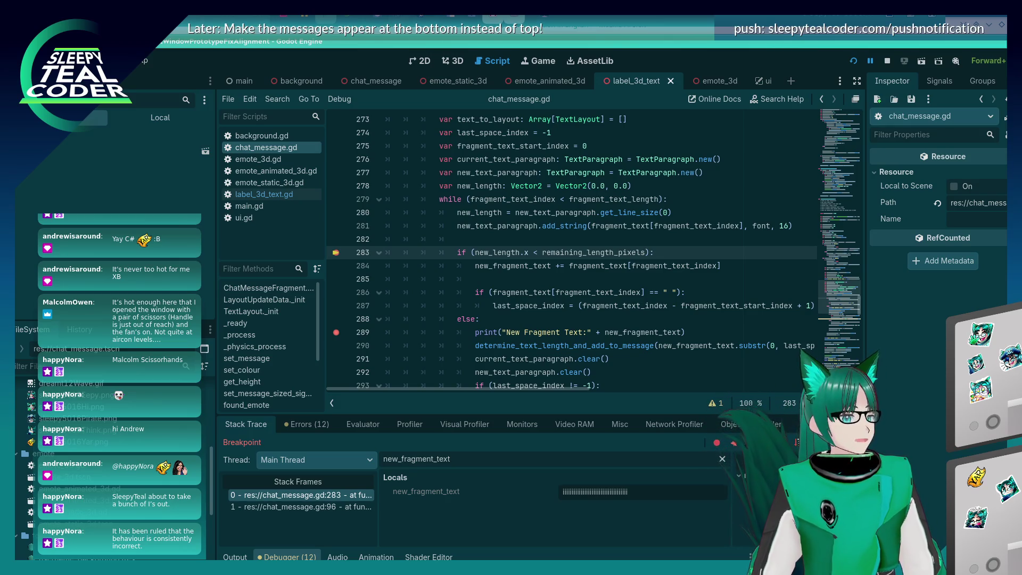
key("F12")
key("F12")
key("F12")
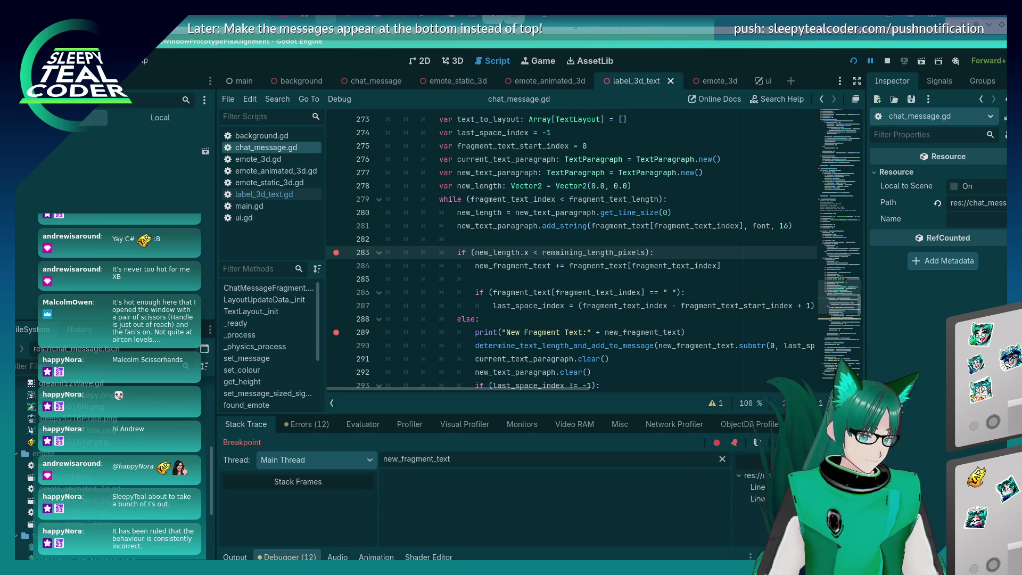
key("F12")
key("F12")
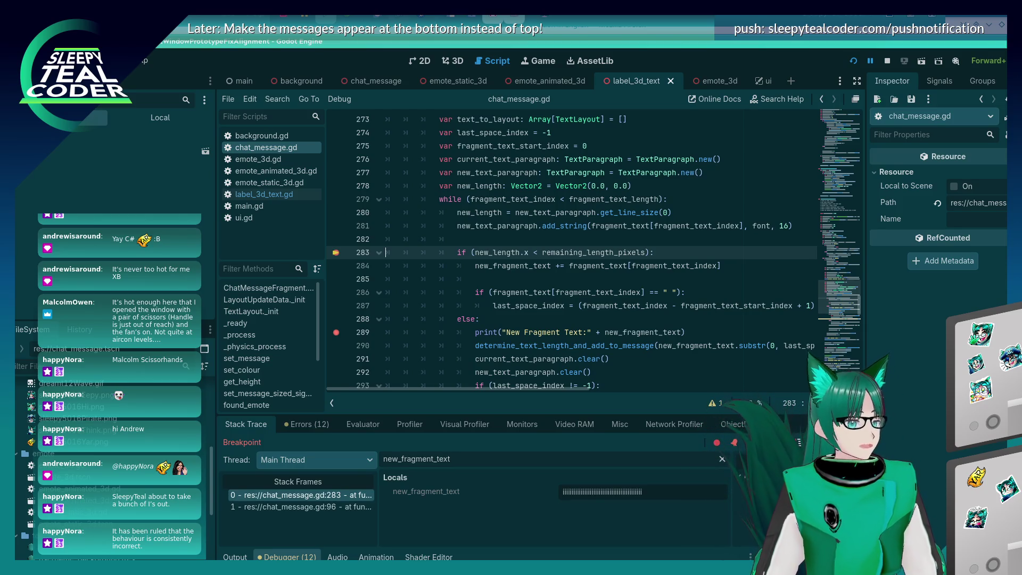
key("F12")
key("F12")
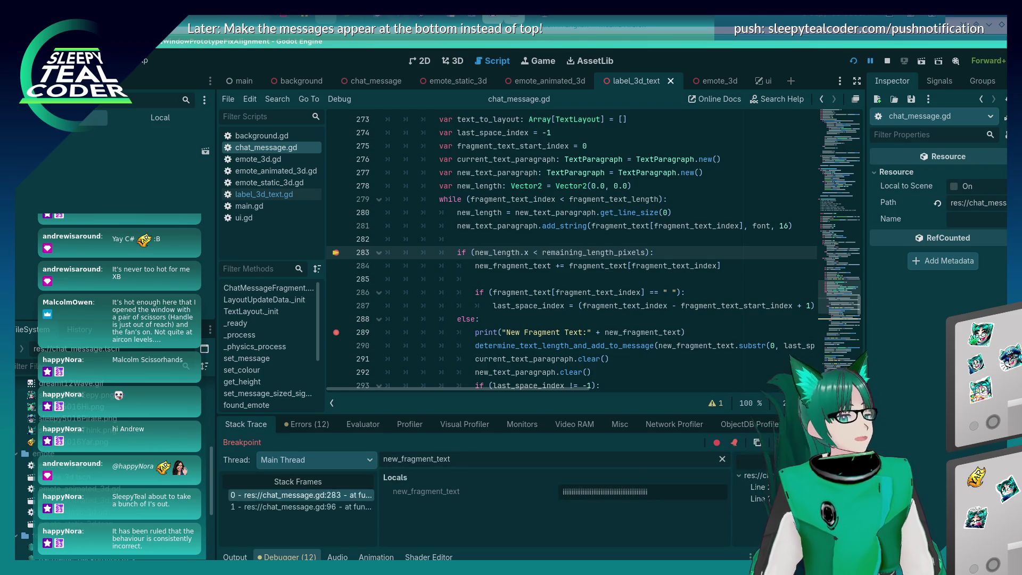
key("F12")
key("F12")
key("F12")
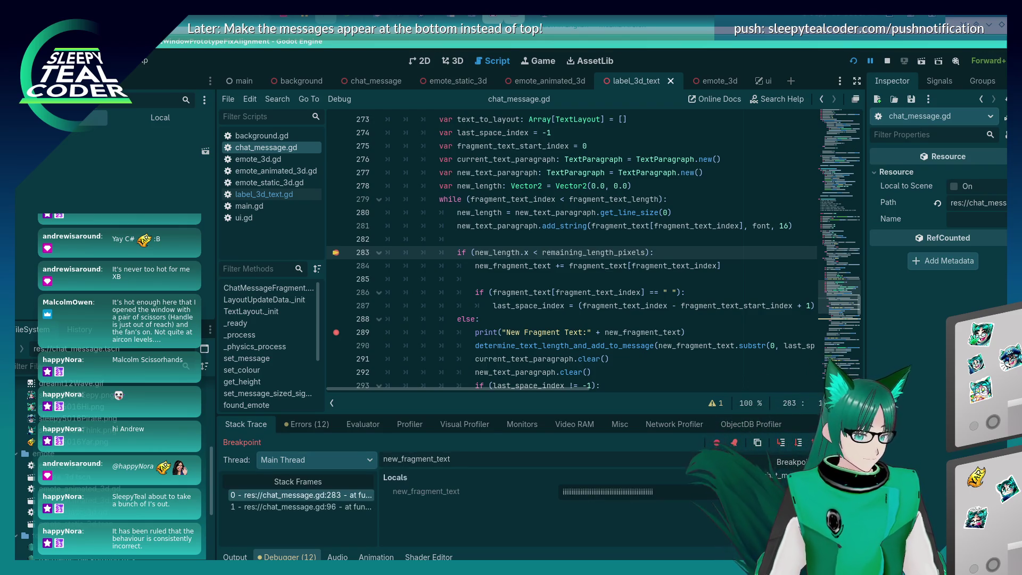
key("F12")
key("F12")
key("F12")
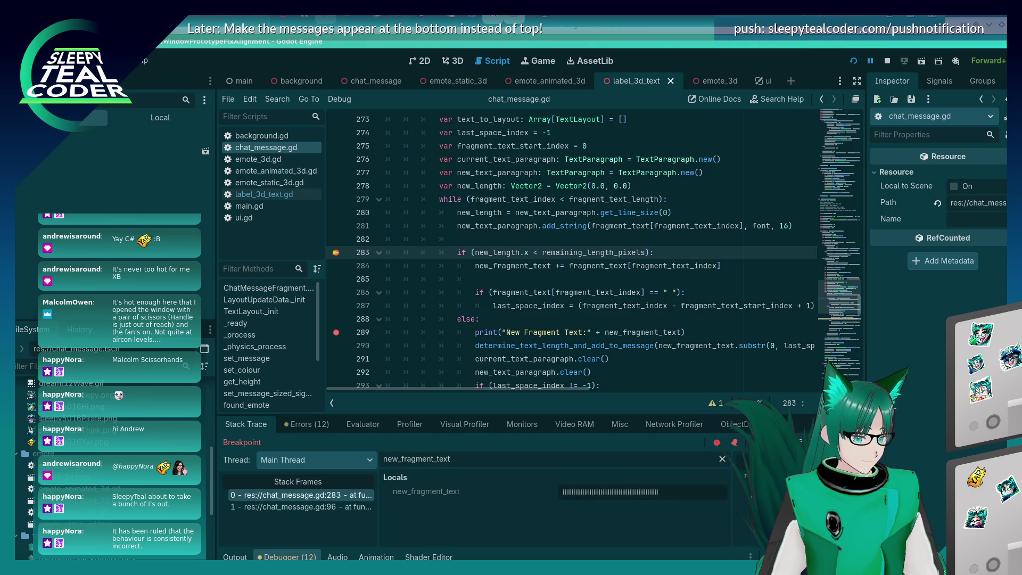
key("F12")
key("F12")
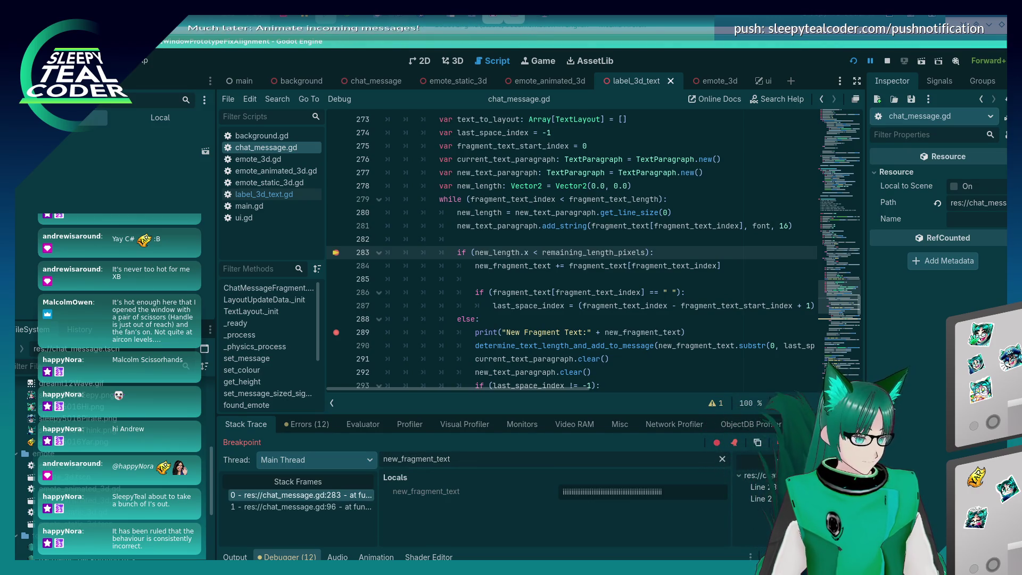
key("F12")
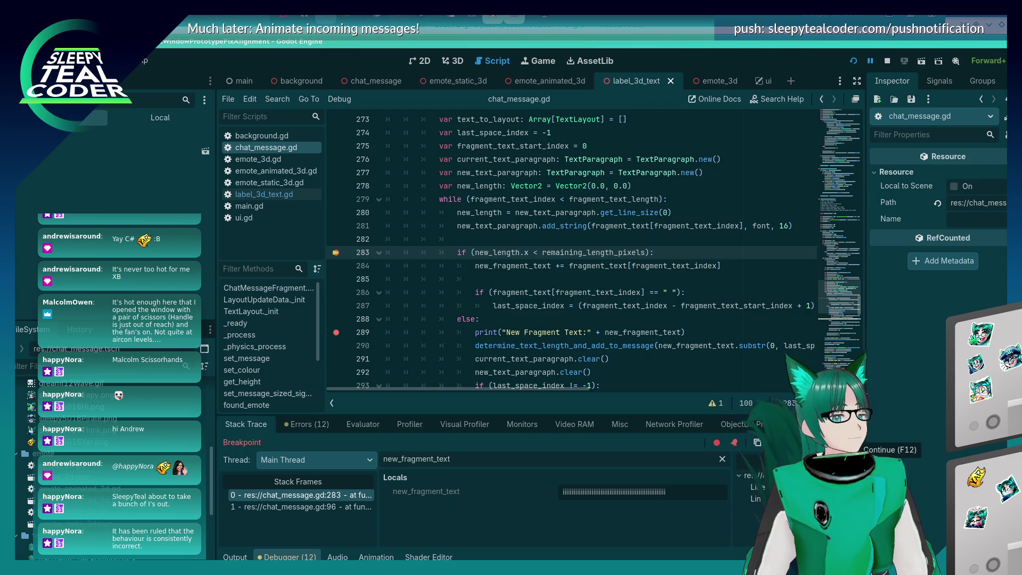
- Continue three more loop passes until new_fragment_text ends in 'Ap', then switch windows
key("F12")
key("F12")
key("F12")
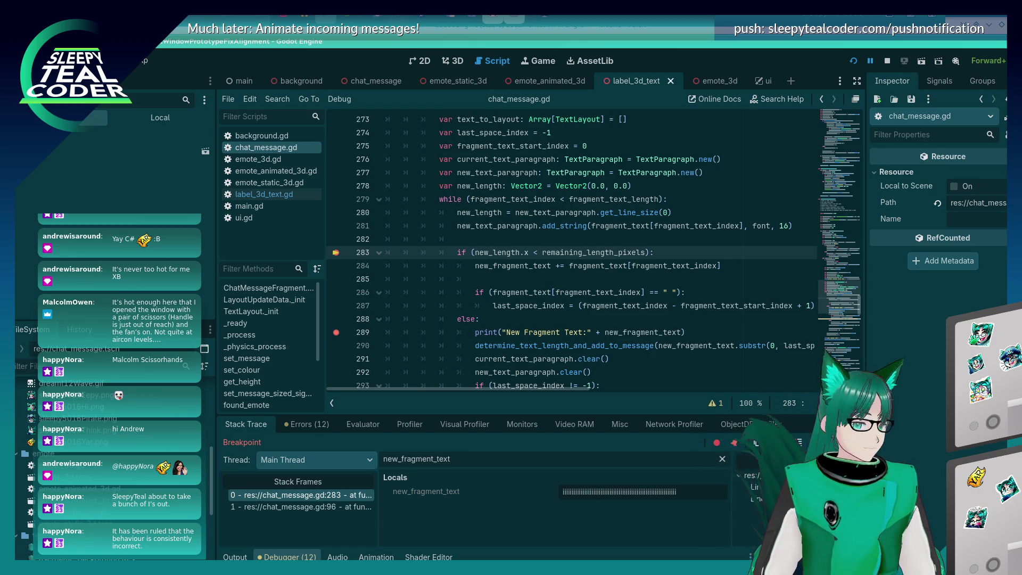
key("F12")
key("F12")
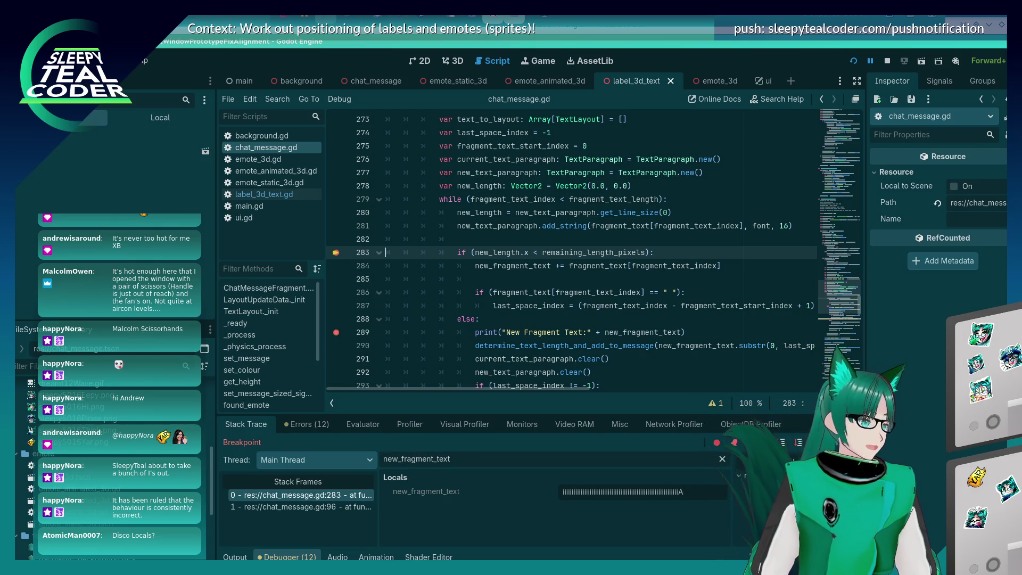
key("F12")
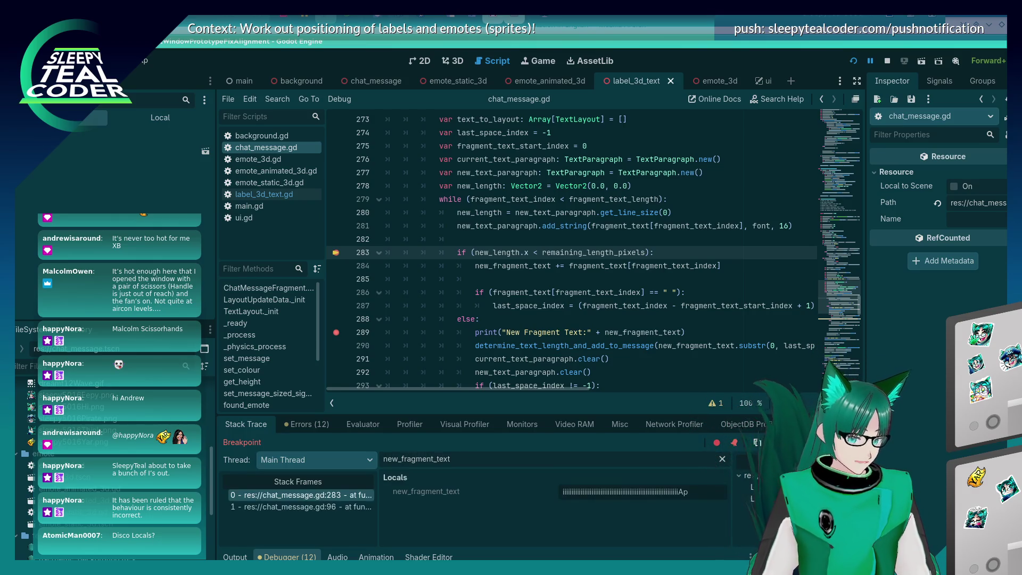
key("alt+Tab")
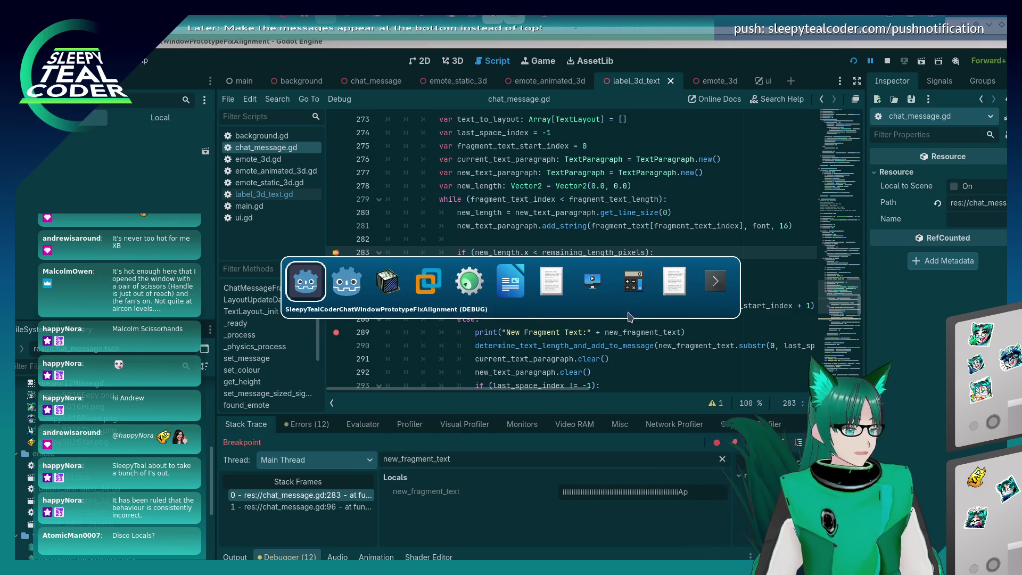
- Step from line 283 to 289, toggle line 283's breakpoint off and back on, and continue until it breaks again
key("F12")
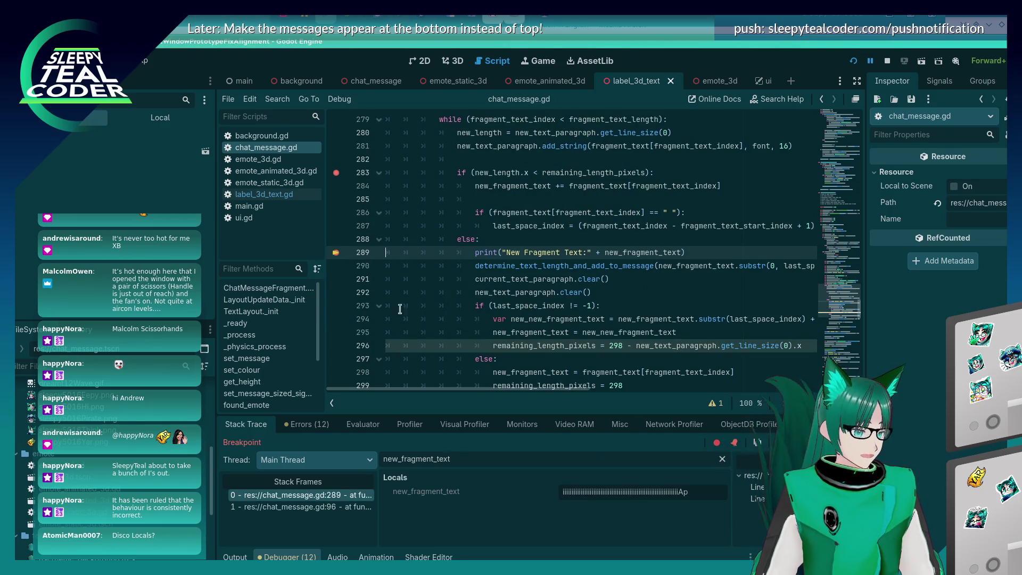
left_click(336, 173)
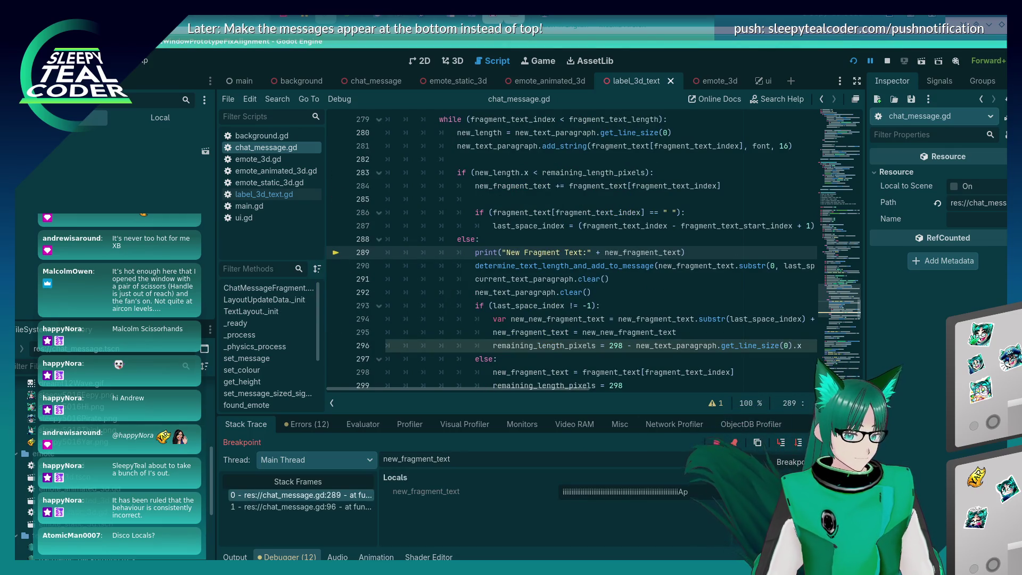
key("F12")
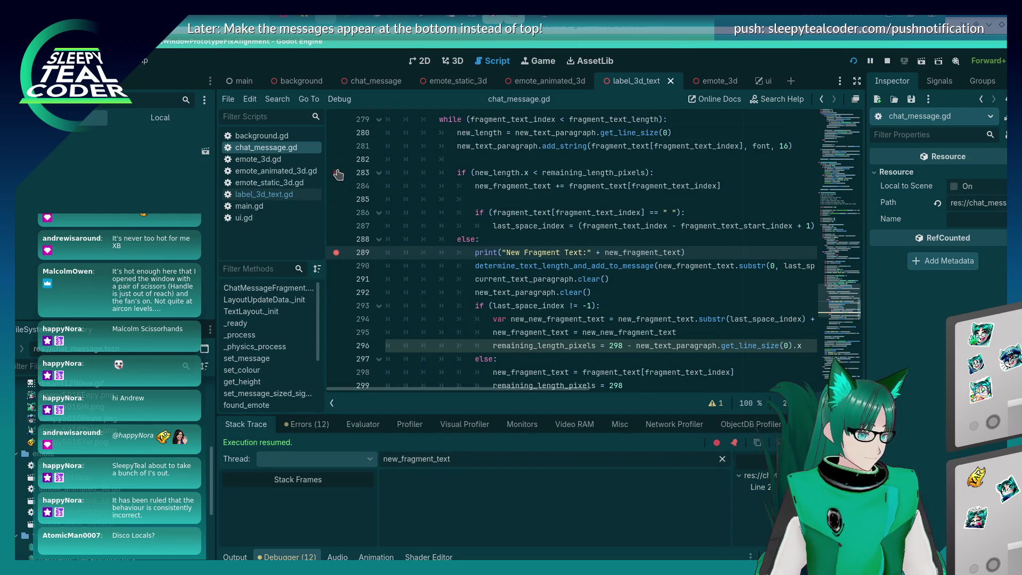
left_click(336, 173)
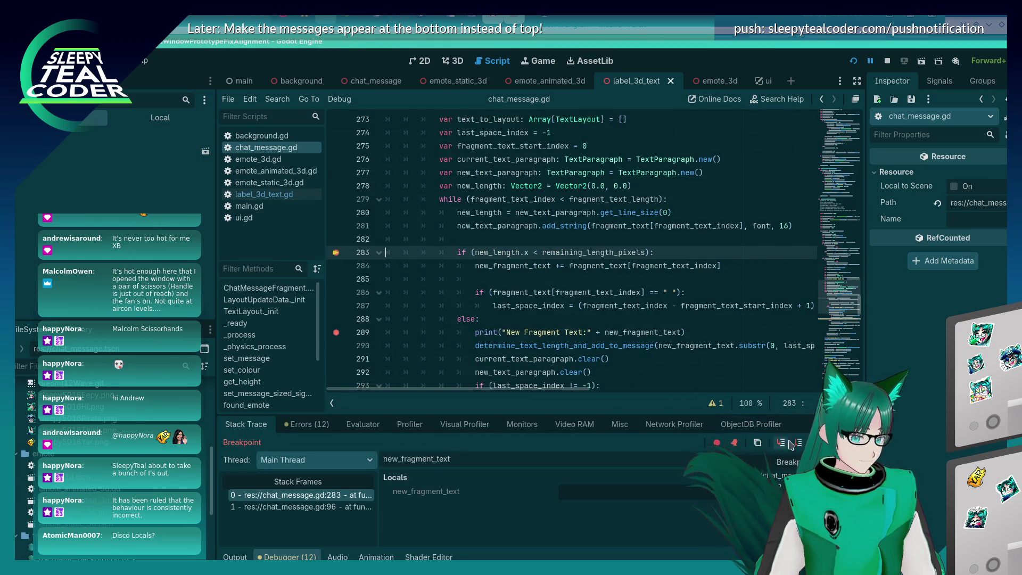
key("F12")
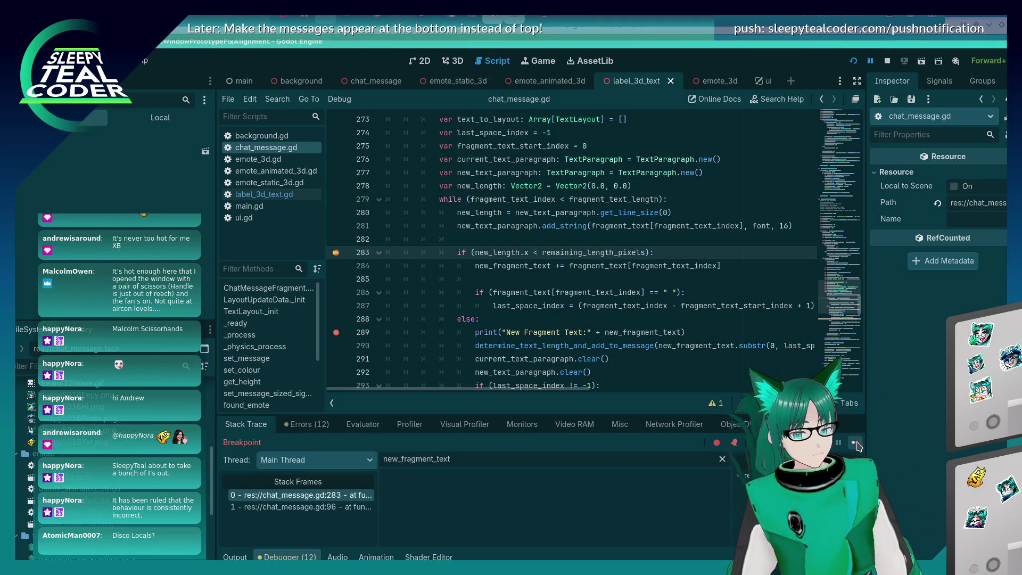
left_click(855, 444)
left_click(855, 443)
- Continue through many more loop iterations at line 283 while new_fragment_text grows into a long string
left_click(855, 443)
key("F12")
key("F12")
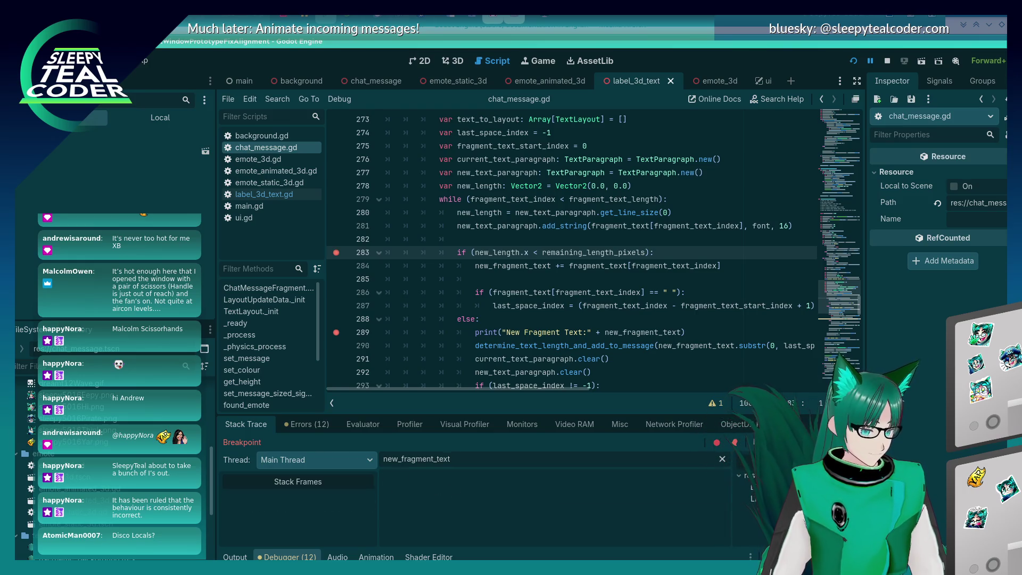
key("F12")
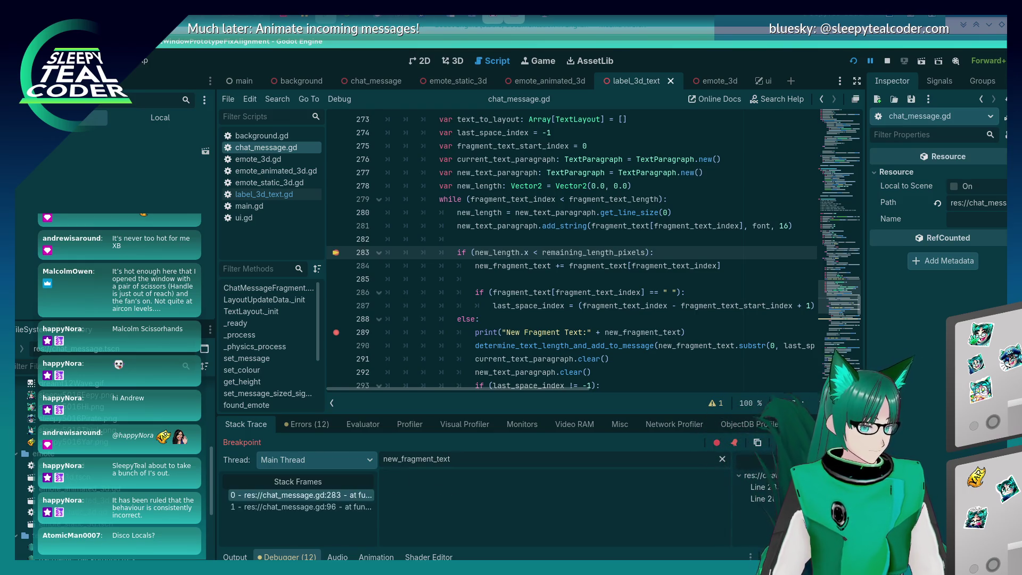
key("F12")
key("F12")
key("F12")
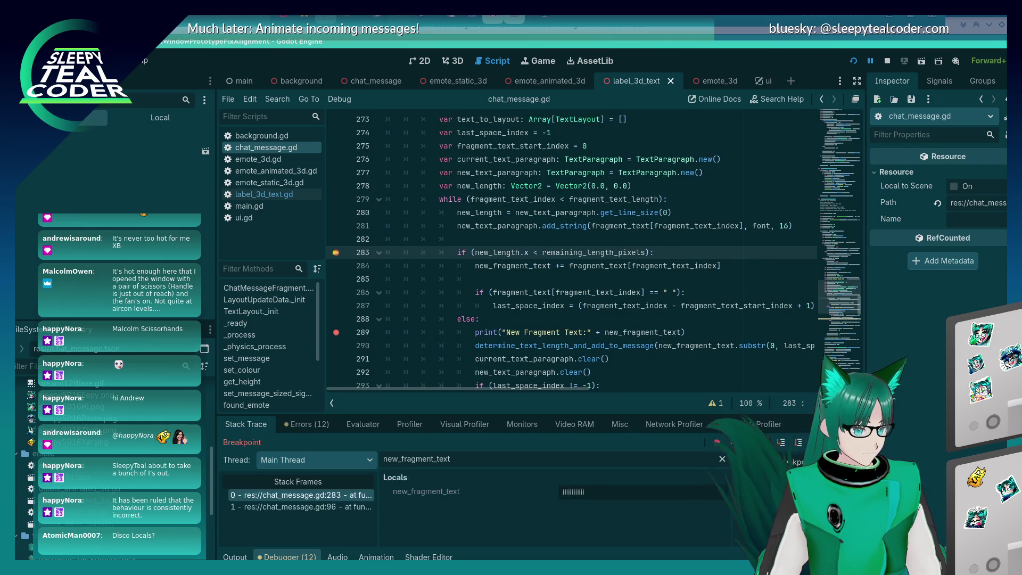
key("F12")
key("F12")
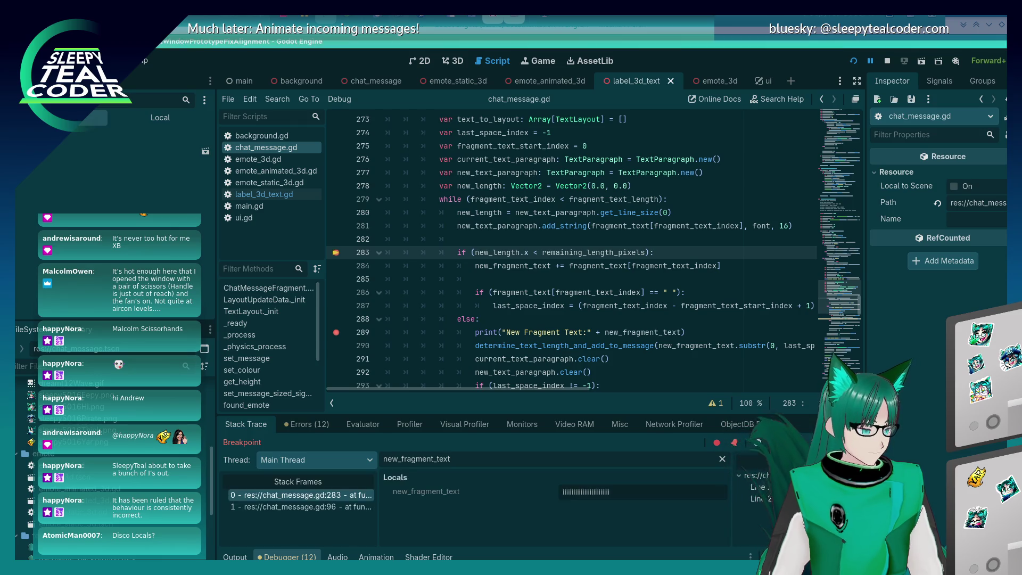
key("F12")
key("F12")
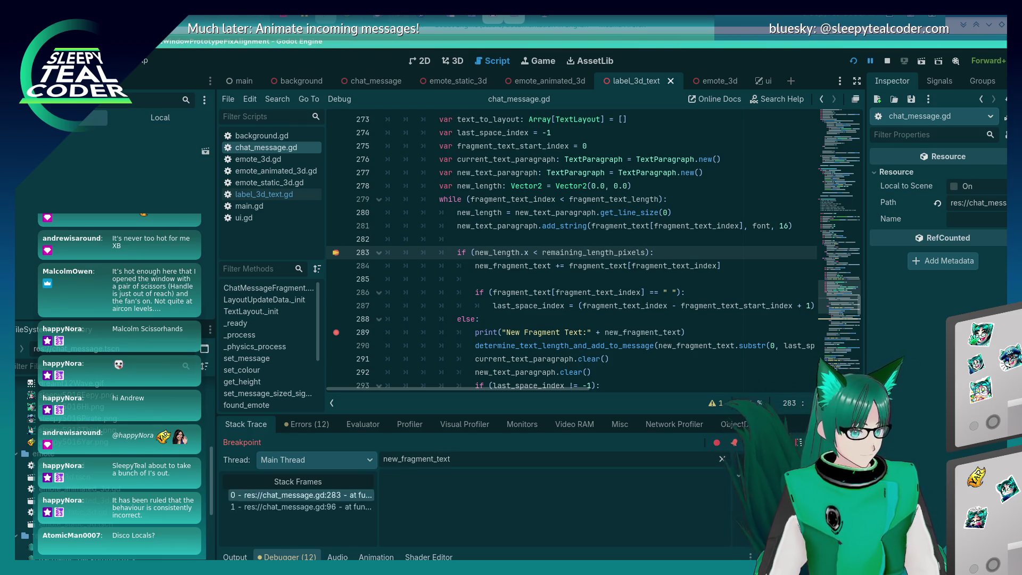
key("F12")
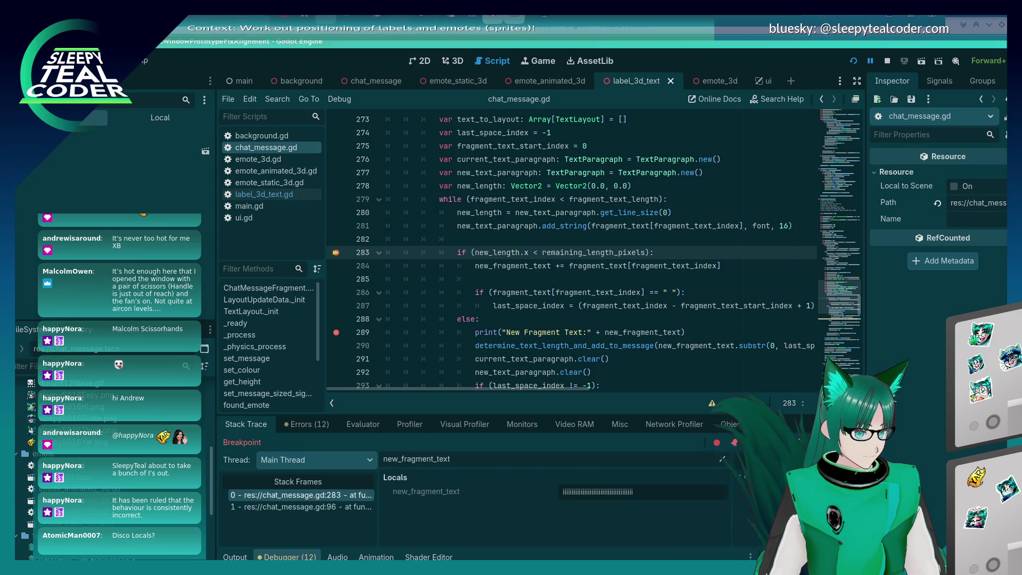
key("F12")
key("F12")
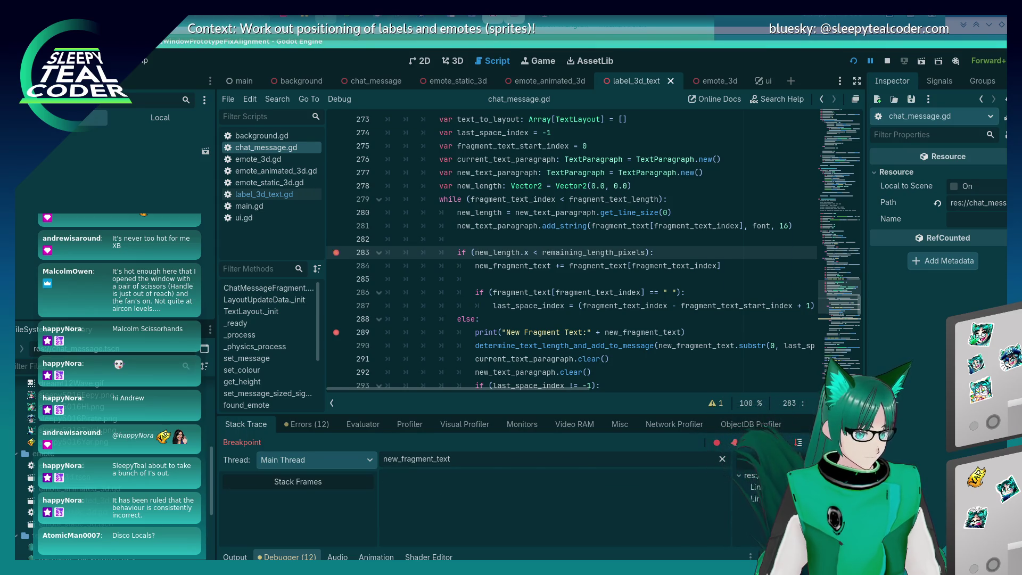
key("F12")
key("F12")
key("F12")
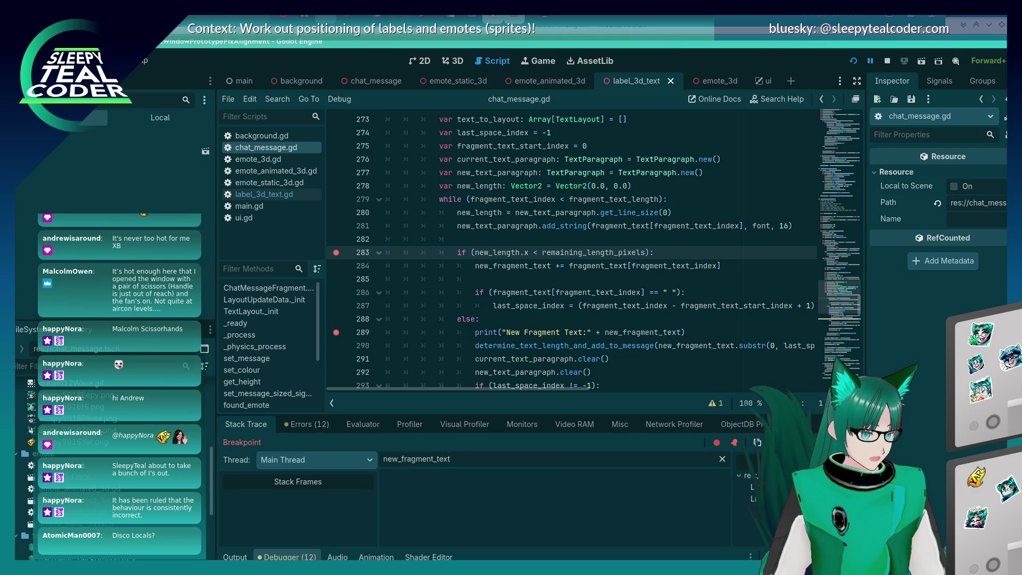
key("F12")
key("F12")
key("F12")
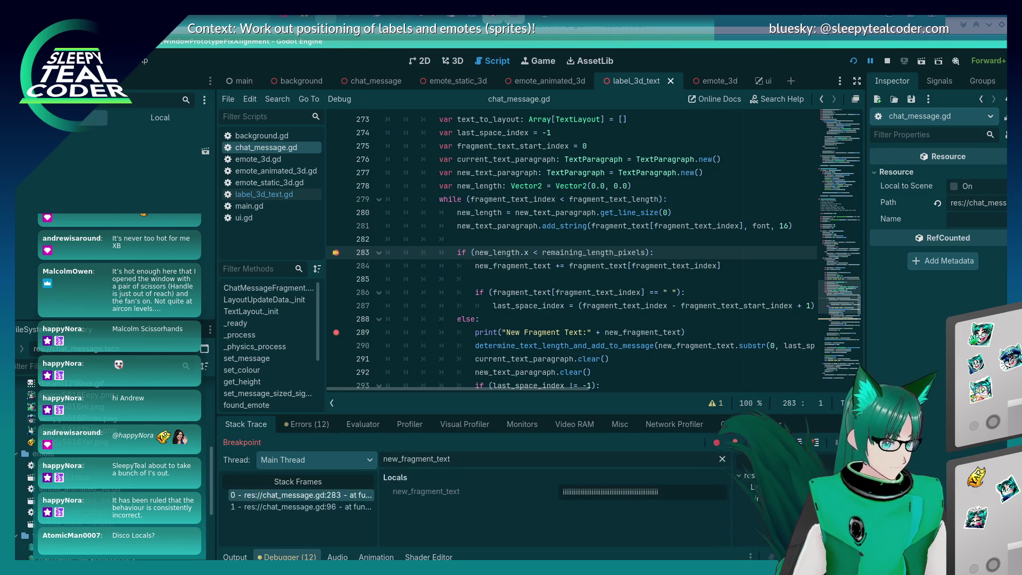
key("F12")
key("F12")
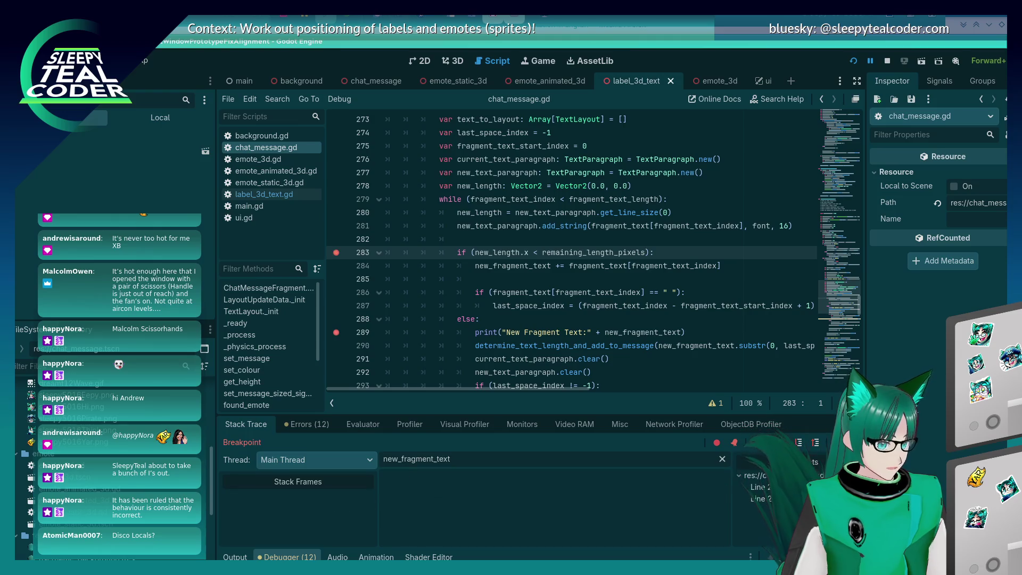
key("F12")
key("F12")
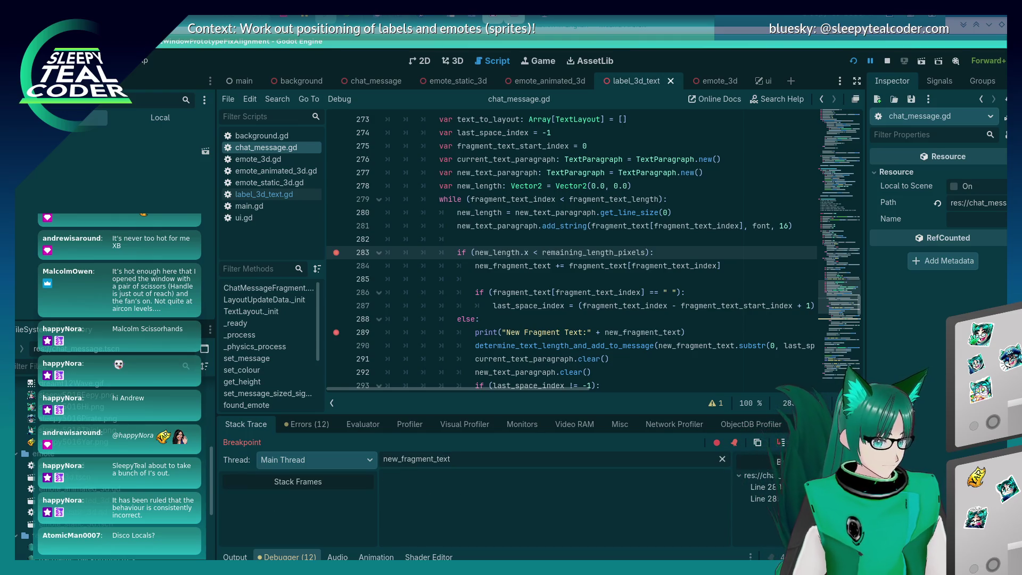
key("F12")
key("F12")
key("F12")
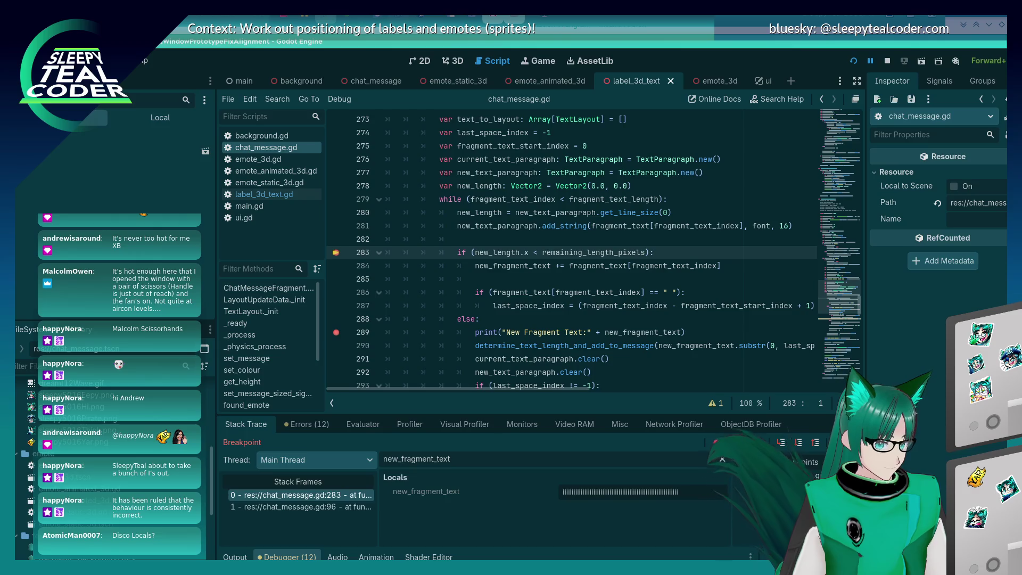
- Go to line 292 and select the current_text_paragraph variable name
scroll(625, 360, "down", 2)
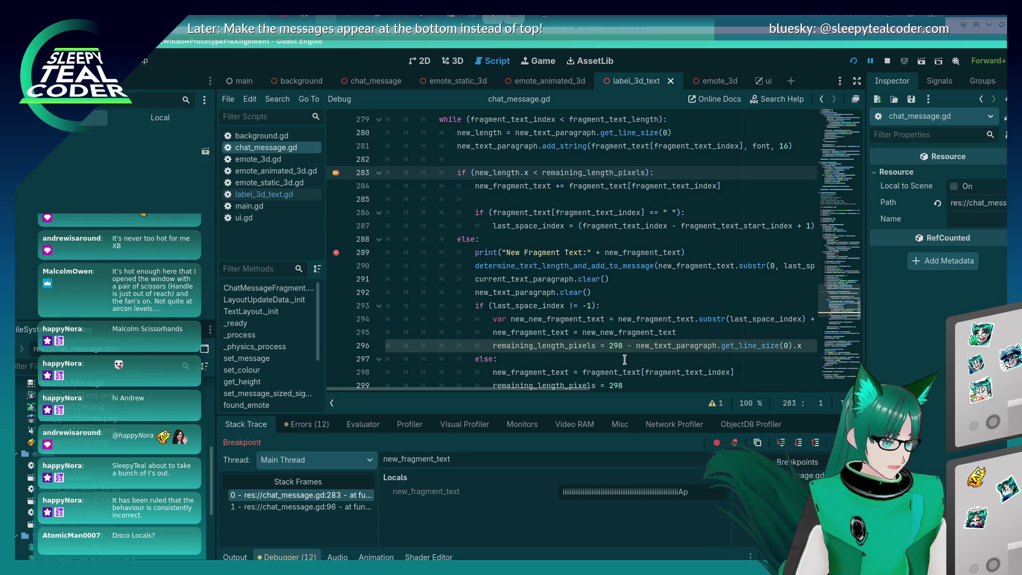
left_click(526, 289)
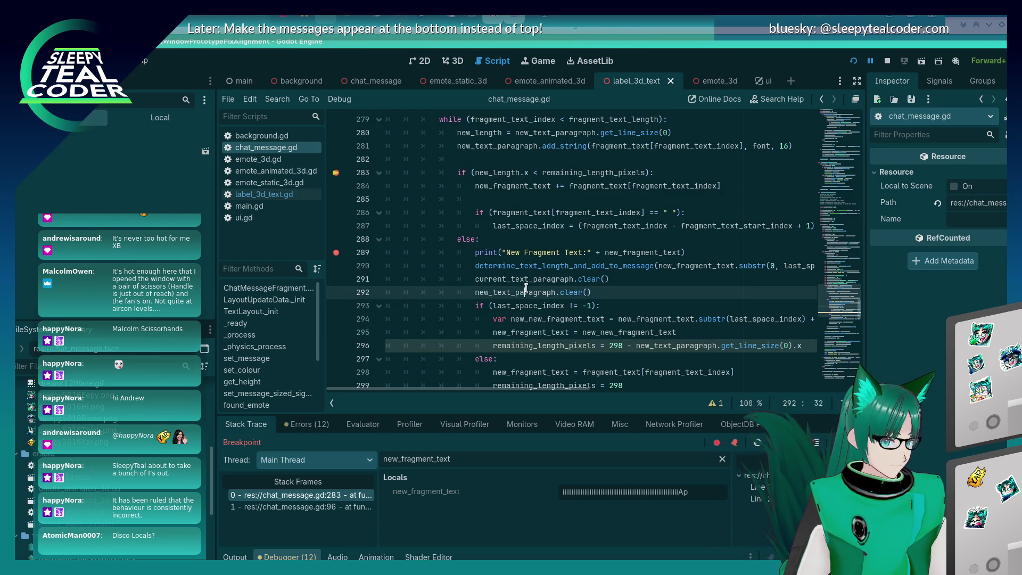
mouse_move(524, 293)
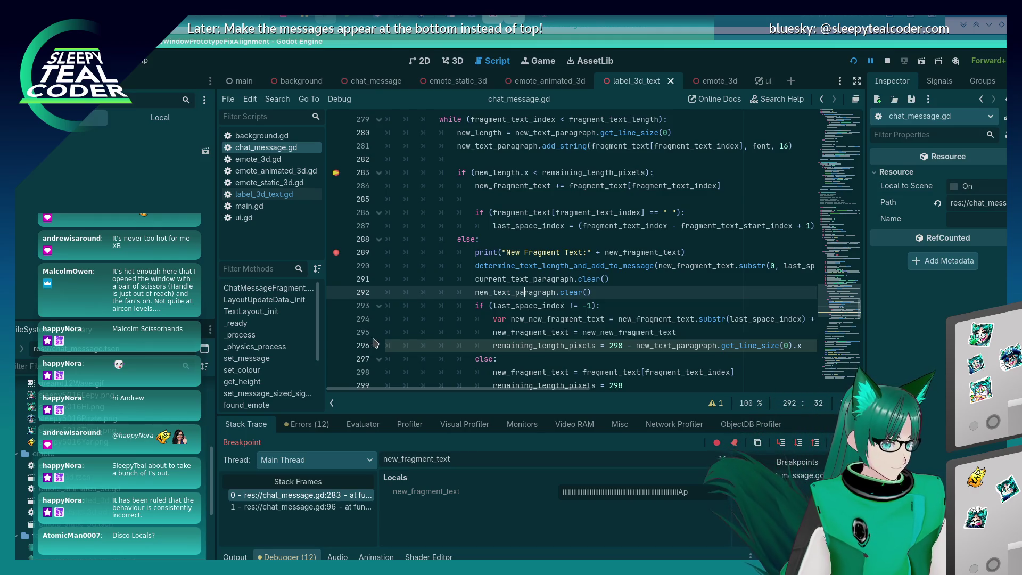
mouse_move(568, 394)
left_mouse_down()
mouse_move(597, 393)
mouse_move(575, 391)
mouse_move(586, 387)
left_mouse_up()
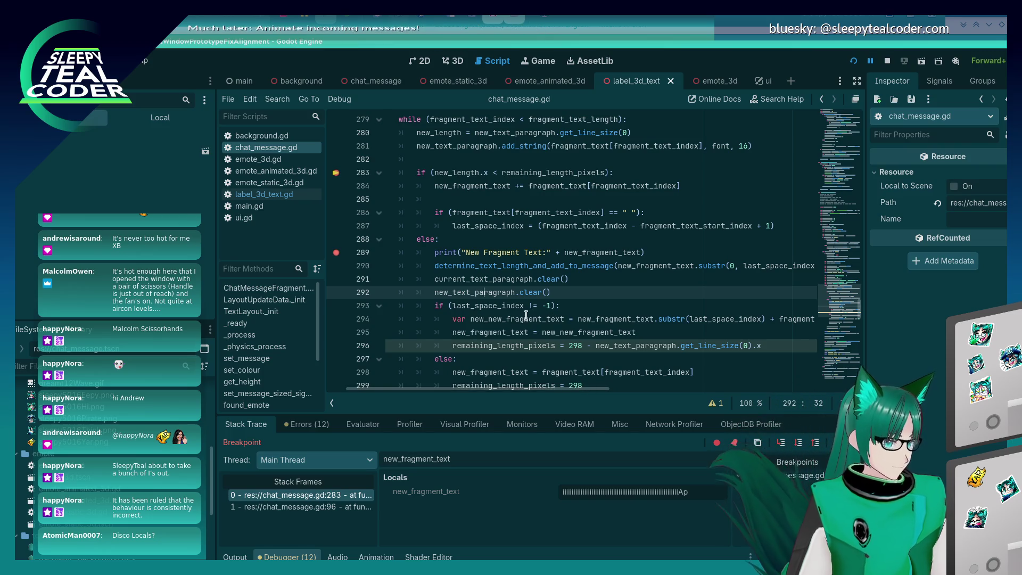
double_click(496, 280)
- Delete the duplicate current_text_paragraph line and its declaration from chat_message.gd
scroll(501, 322, "up", 3)
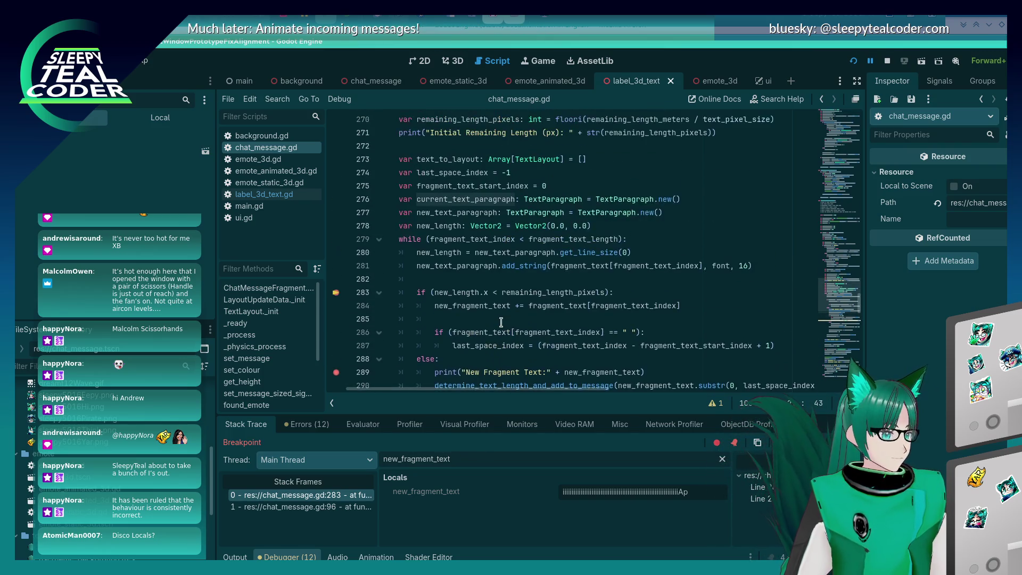
left_click(477, 200)
scroll(538, 261, "down", 5)
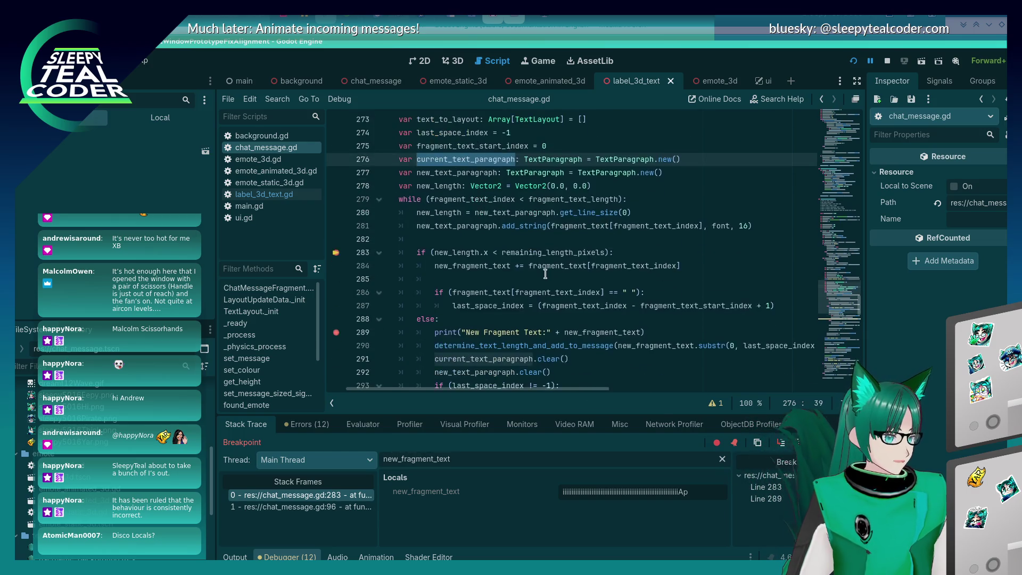
scroll(545, 274, "down", 2)
left_click(529, 305)
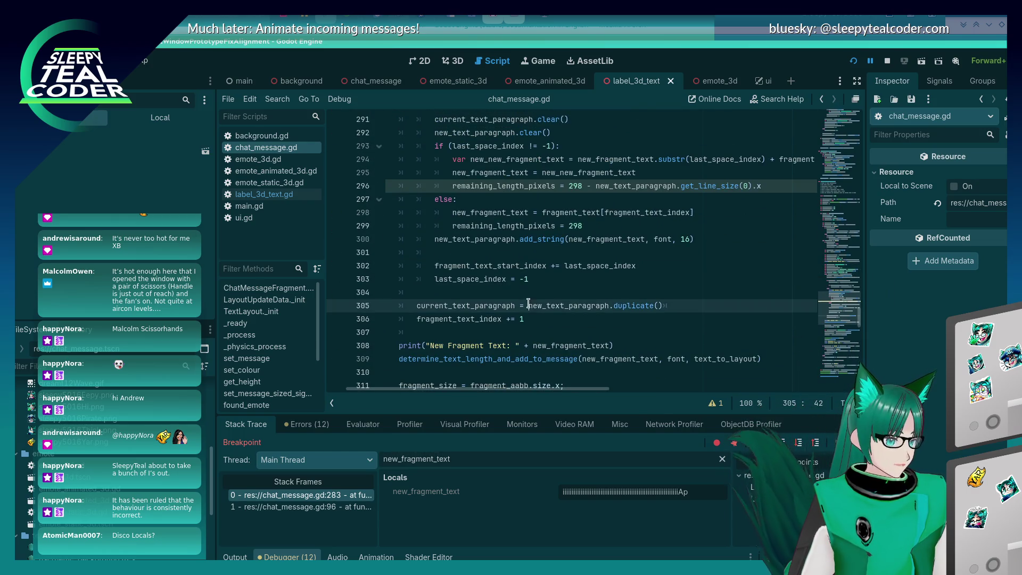
left_click(604, 298, "shift")
key("Delete")
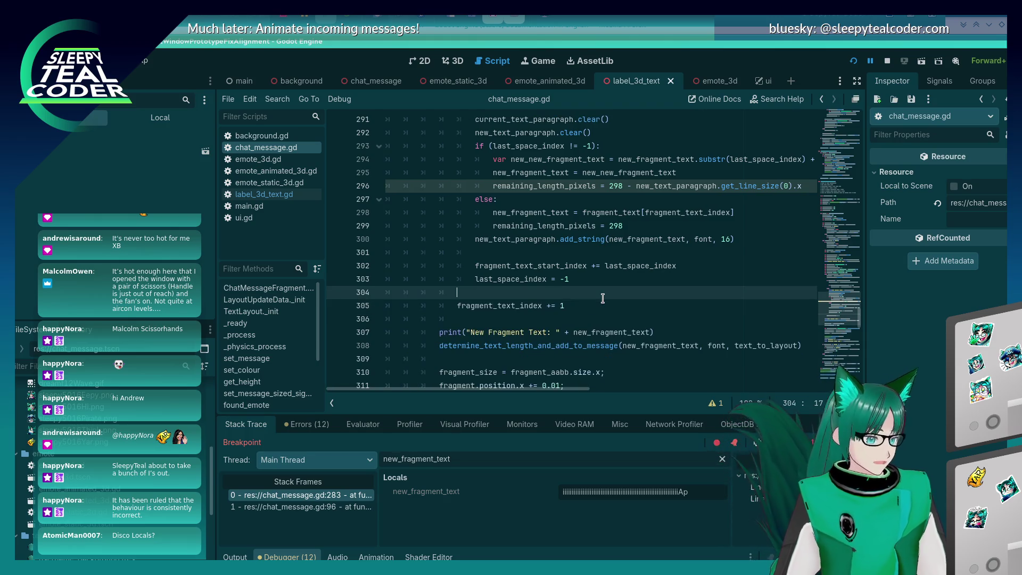
scroll(524, 325, "up", 3)
scroll(523, 324, "up", 3)
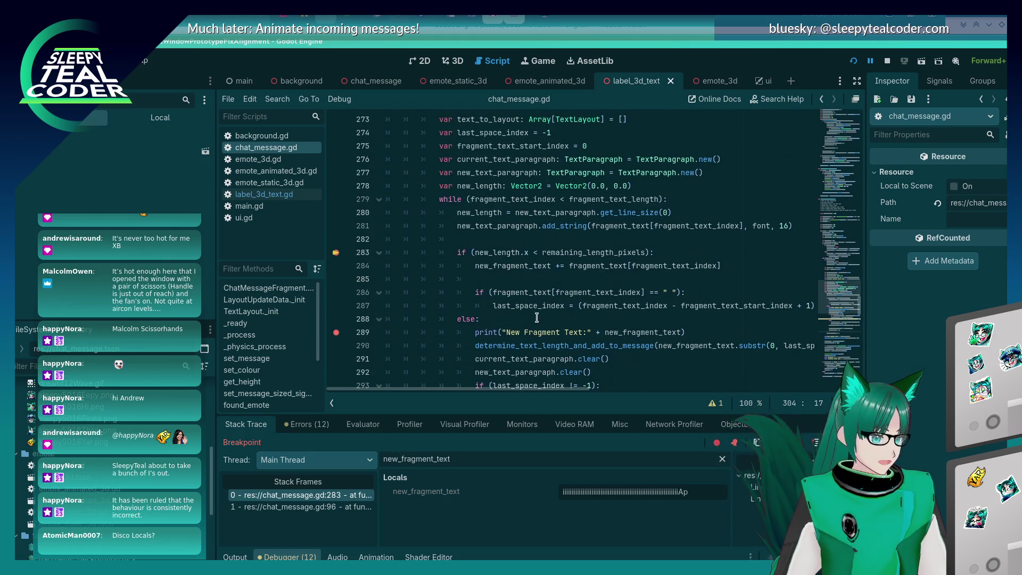
left_click(556, 154)
key("shift+Home")
key("shift+Home")
key("BackSpace")
key("BackSpace")
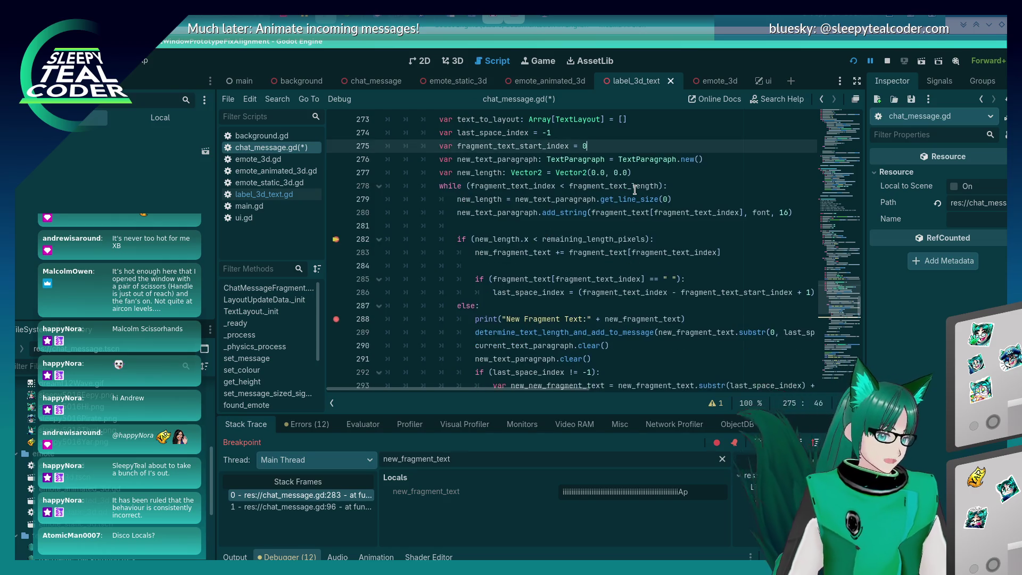
- Remove the leftover current_text_paragraph clear call and add an empty line below the new_fragment_text reassignment
scroll(635, 197, "down", 4)
left_click(631, 187)
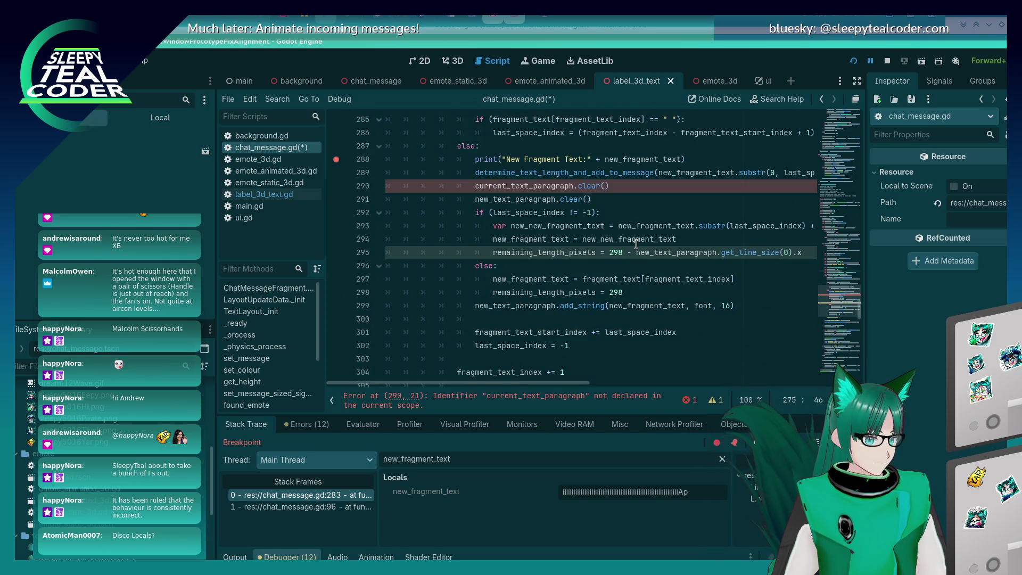
key("shift+Home")
key("shift+Home")
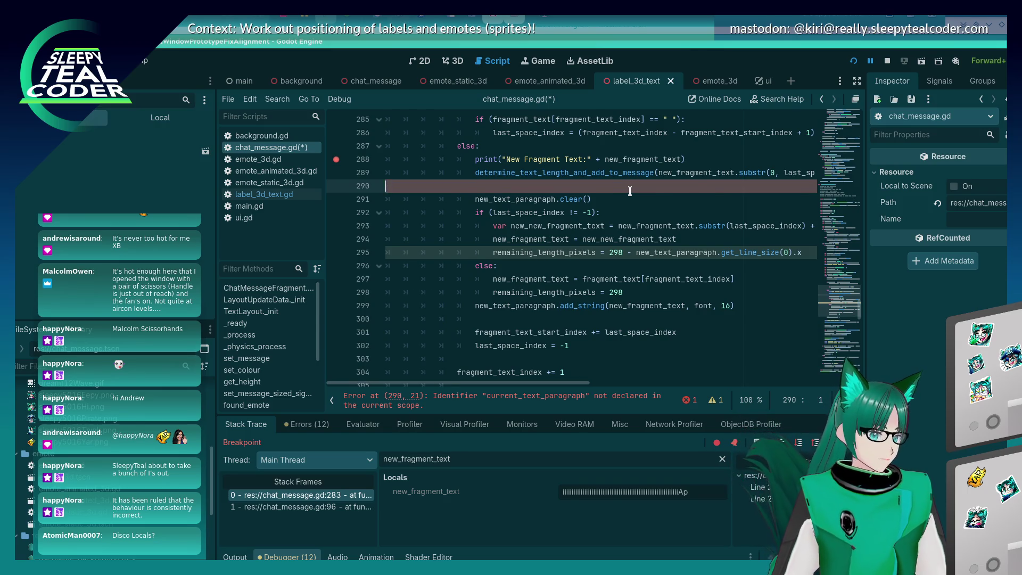
key("BackSpace")
key("BackSpace")
key("Down")
key("Down")
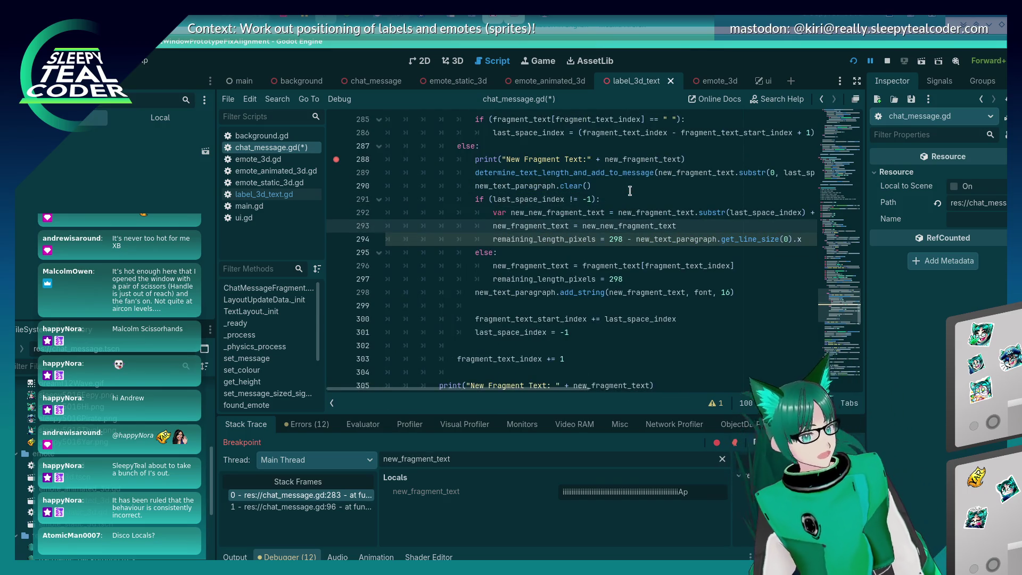
key("Return")
type("var")
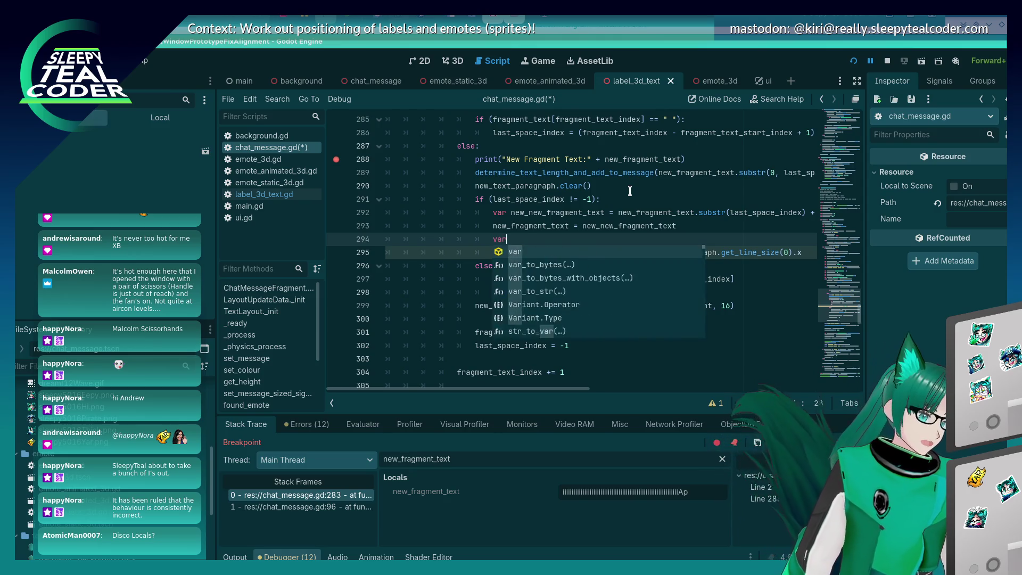
key("BackSpace")
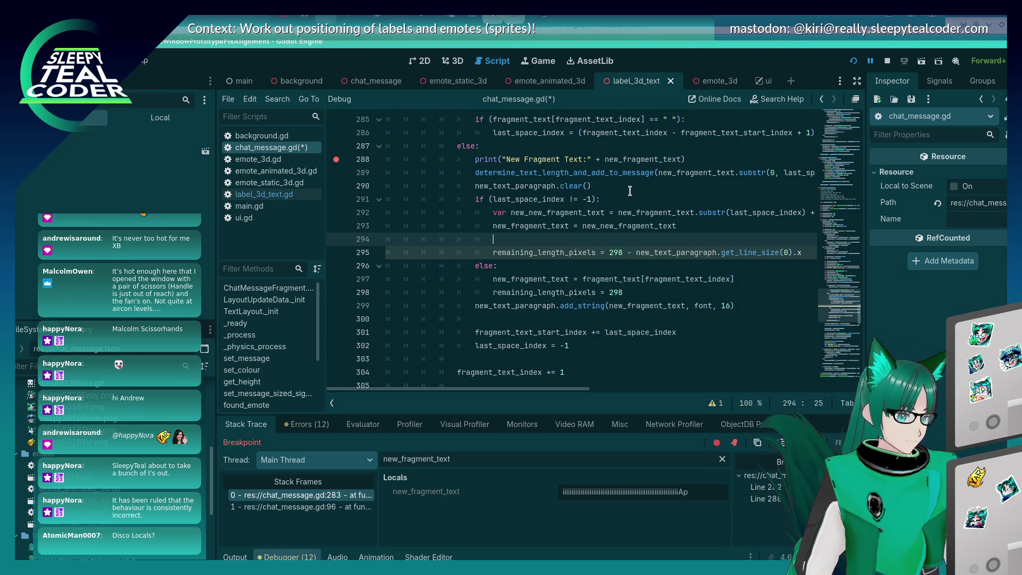
scroll(589, 183, "up", 2)
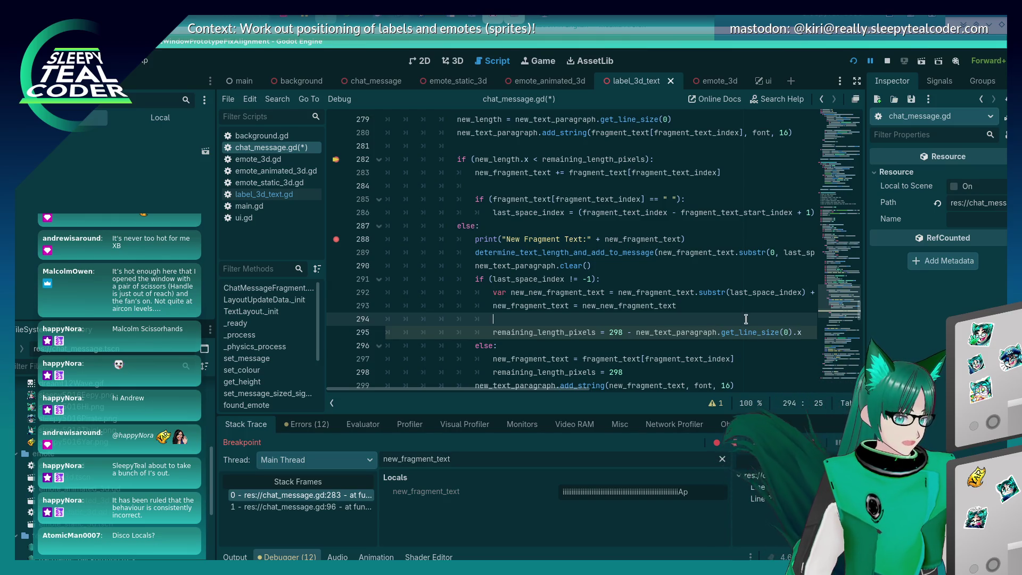
- Type new_text_paragraph on line 294 using autocomplete, then add a dot after it
left_click_drag(557, 391, 634, 393)
type("n")
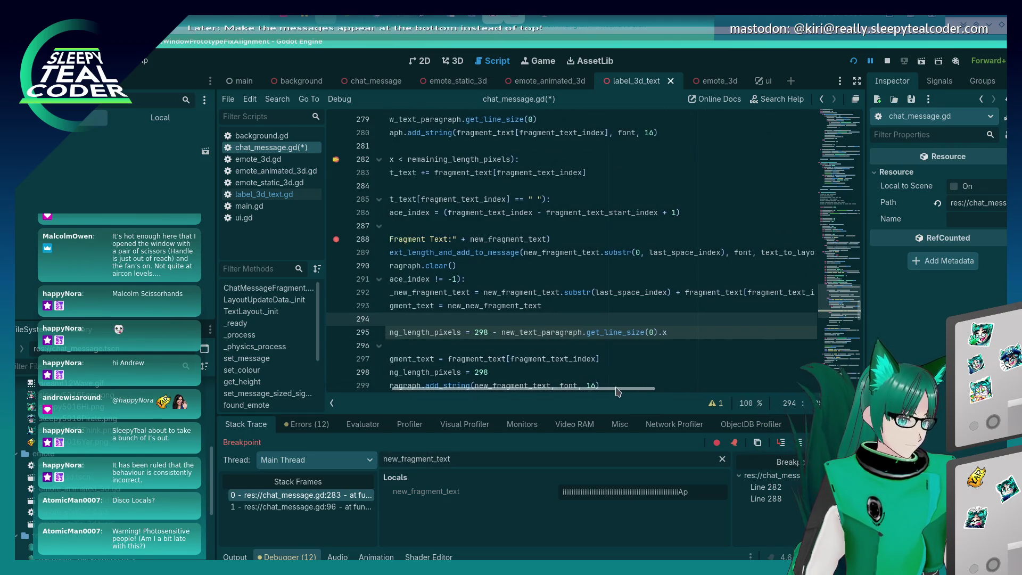
type("ew_text")
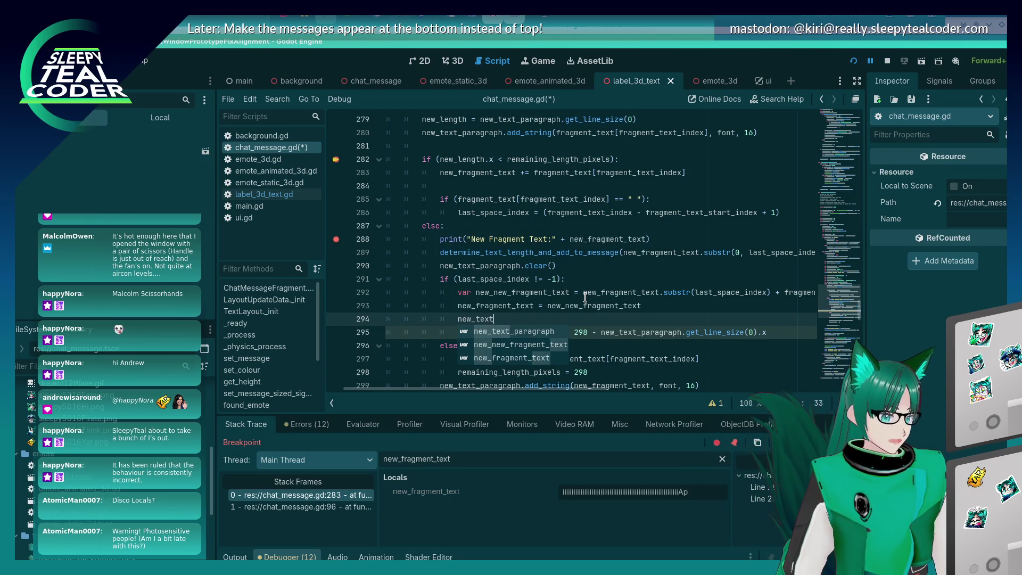
key("Return")
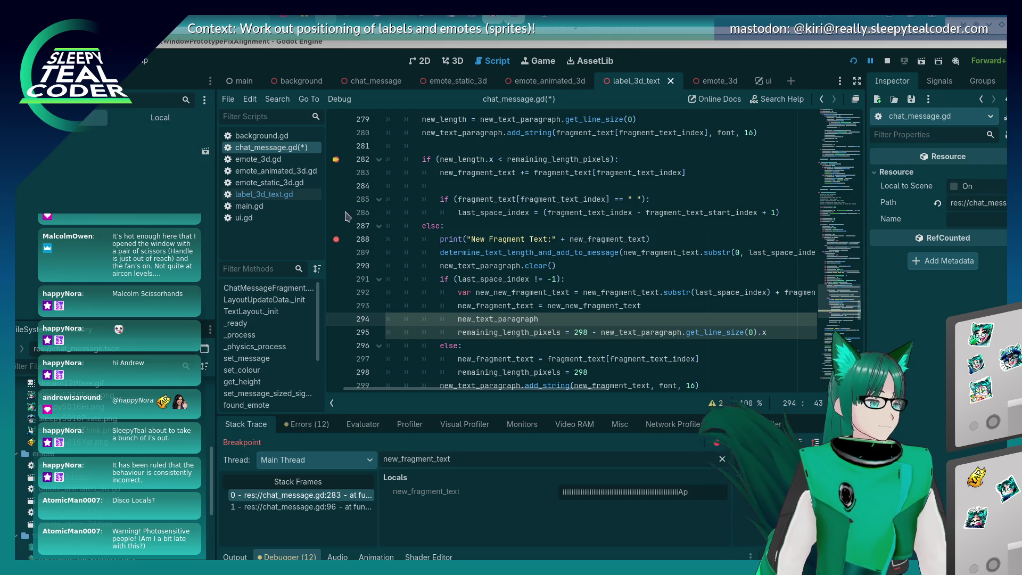
left_click(701, 237)
left_click(599, 278)
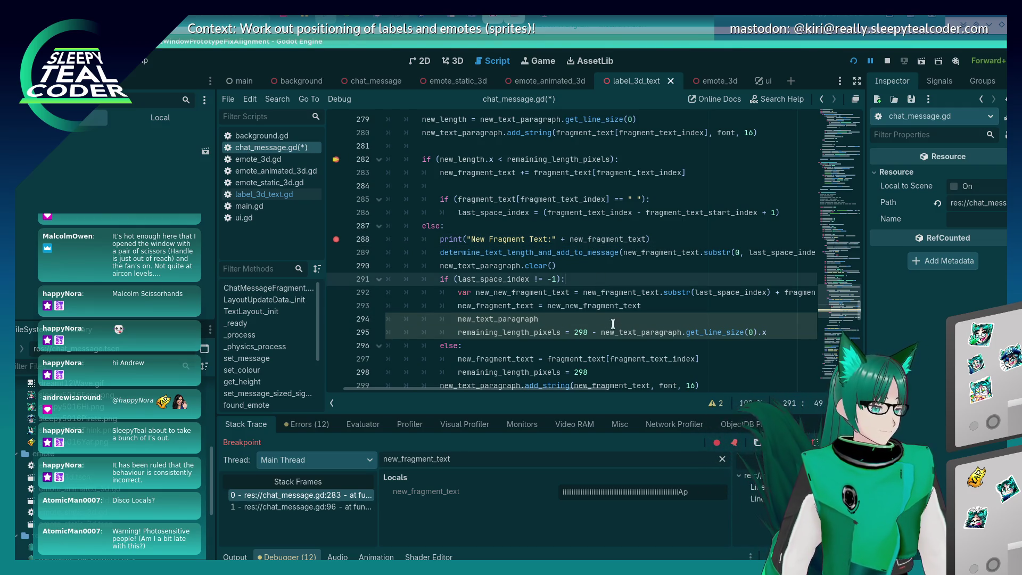
left_click(615, 318)
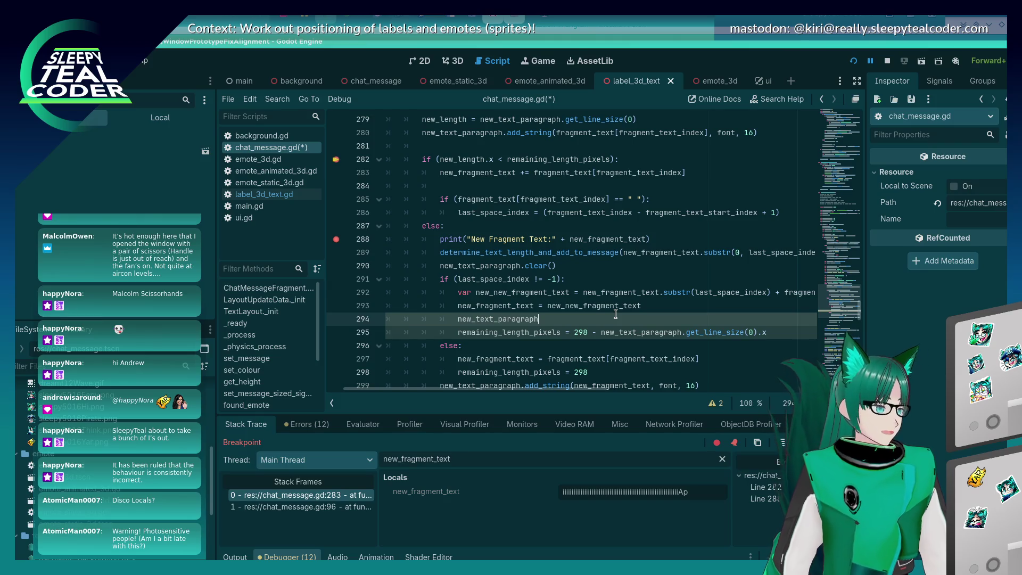
type(".")
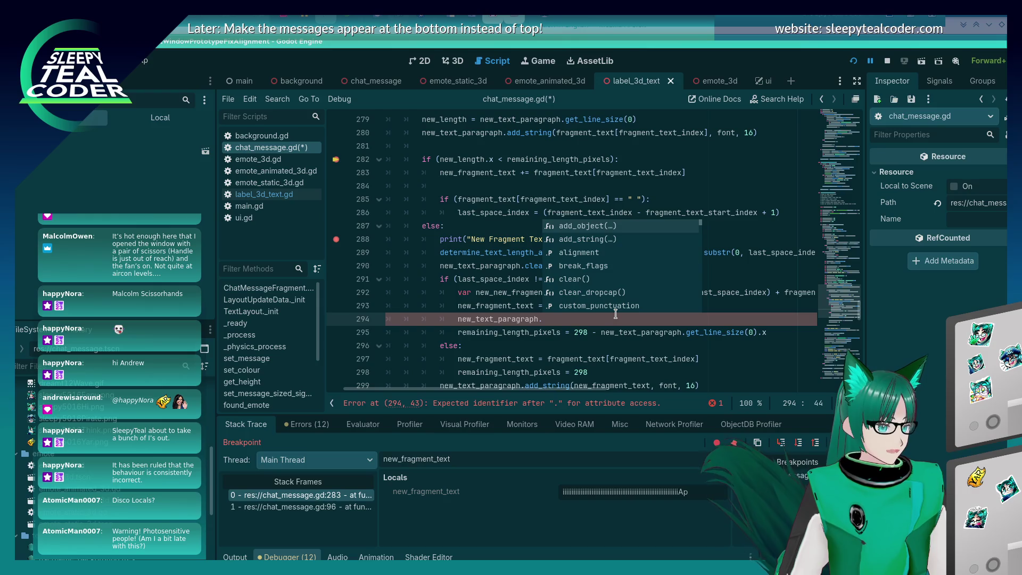
- Dismiss the suggestions, undo the unfinished new_text_paragraph line, and save
key("Escape")
key("ctrl+z")
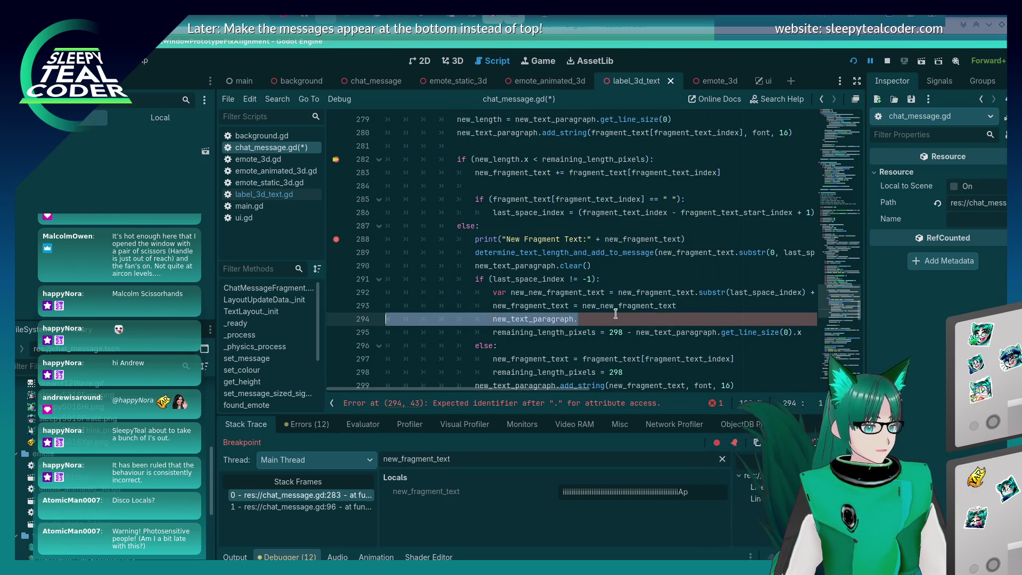
key("ctrl+s")
- Move the remaining_length_pixels recalculation below the add_string call and save chat_message.gd
key("Down")
key("Down")
key("Down")
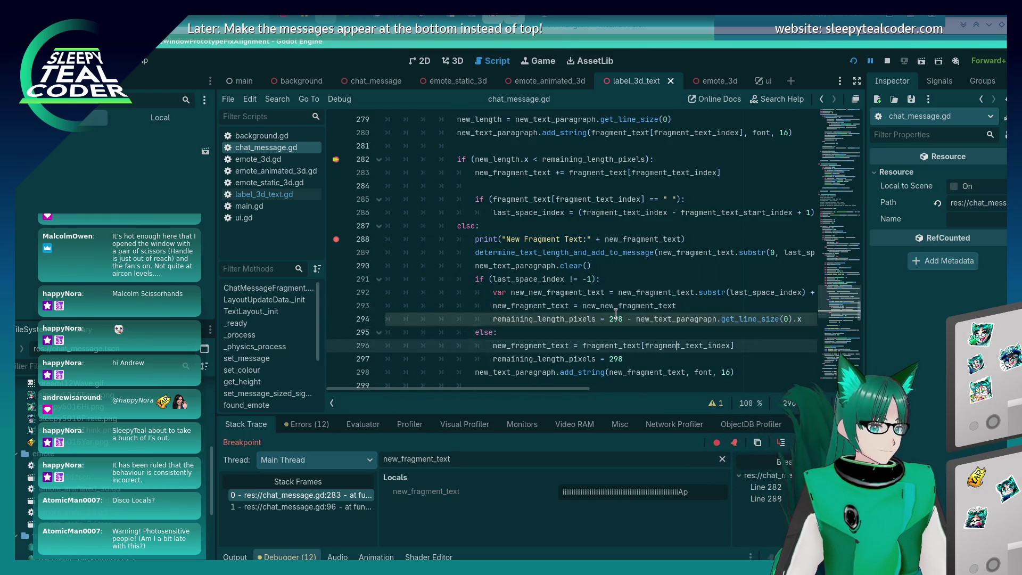
key("Up")
key("Up")
key("Up")
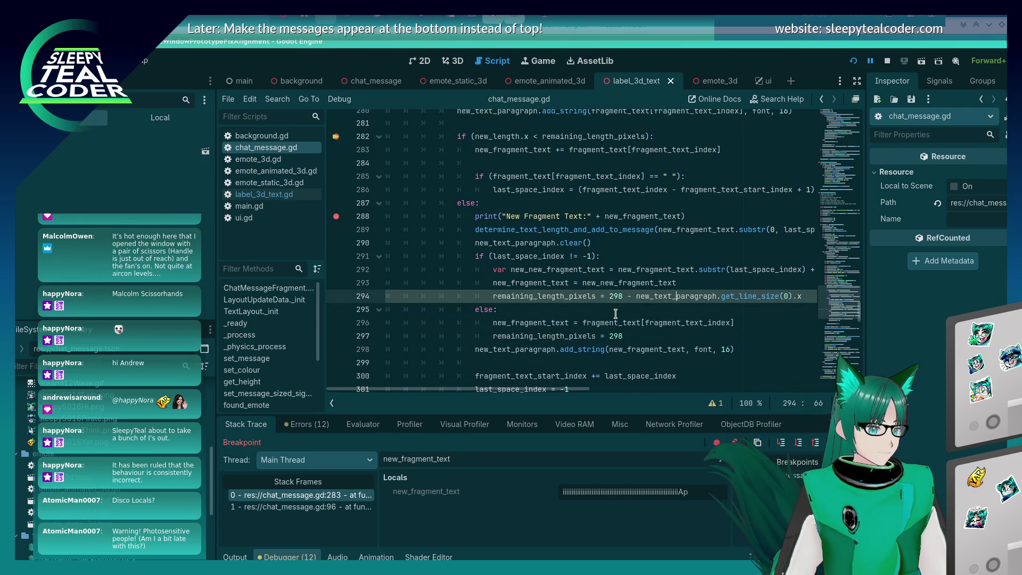
key("End")
key("shift+Home")
key("ctrl+c")
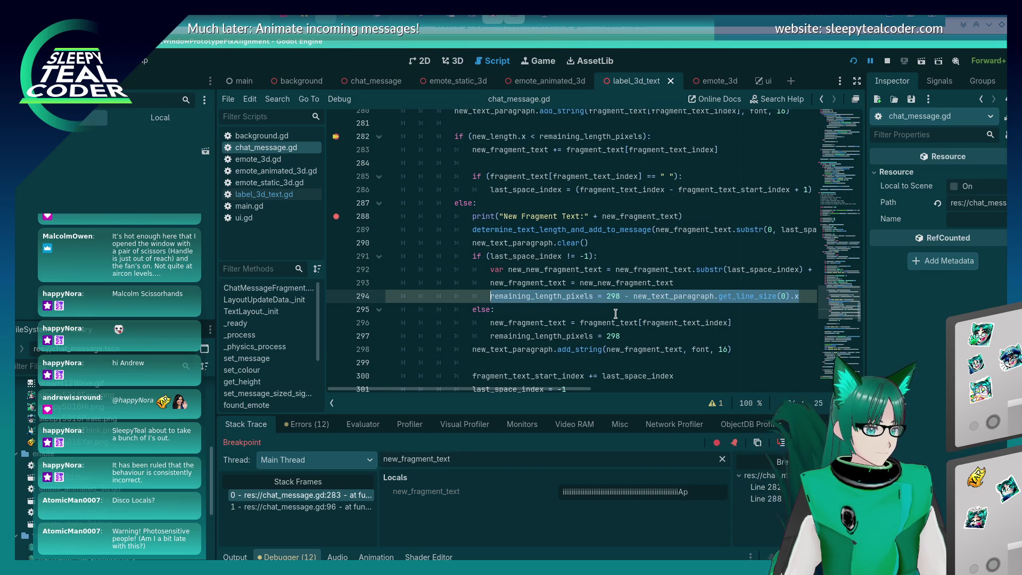
key("BackSpace")
key("shift+Home")
key("BackSpace")
key("BackSpace")
key("Down")
key("Down")
key("Down")
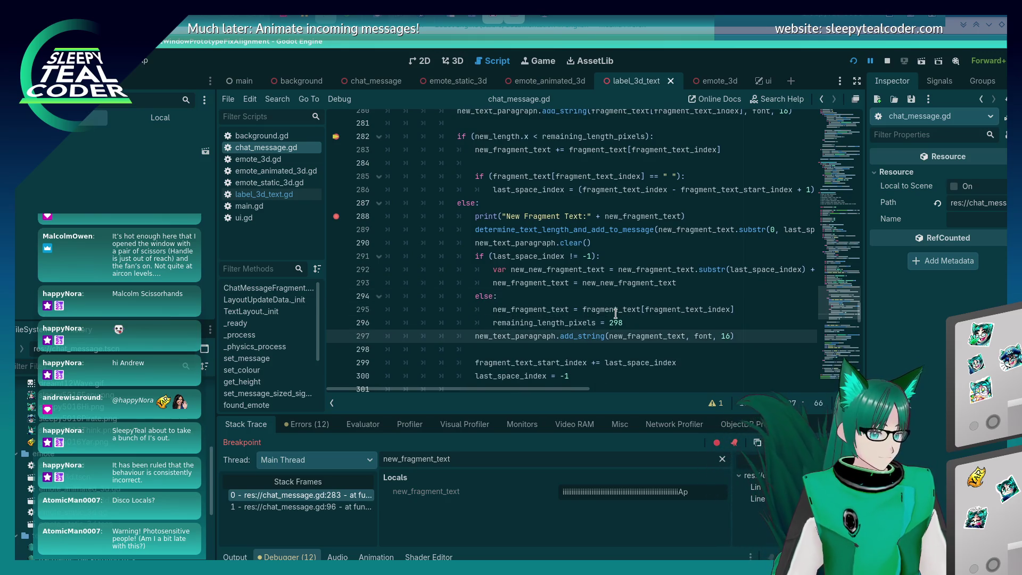
scroll(616, 313, "up", 1)
key("Return")
key("ctrl+v")
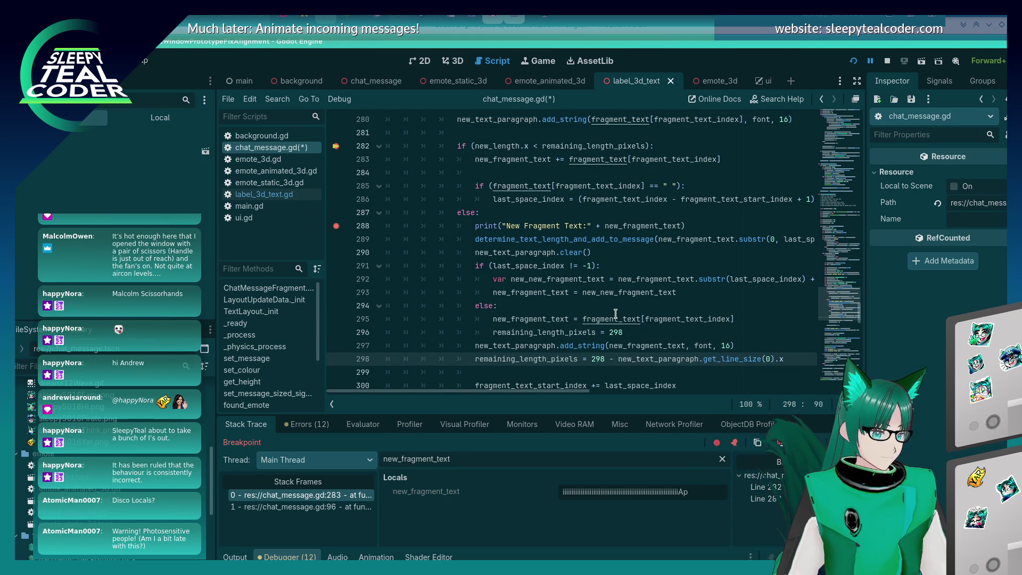
key("ctrl+s")
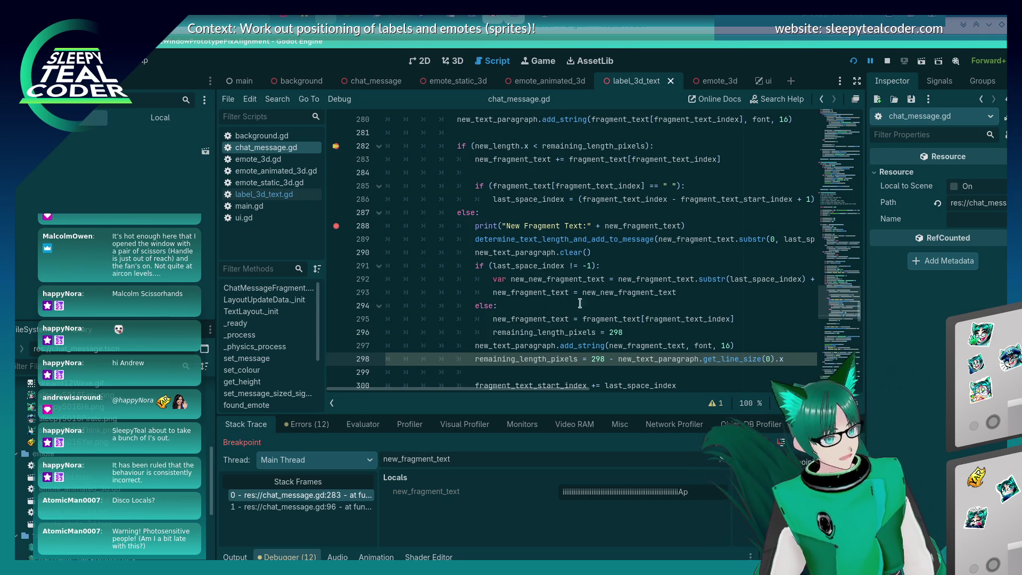
left_click(641, 318)
mouse_move(640, 318)
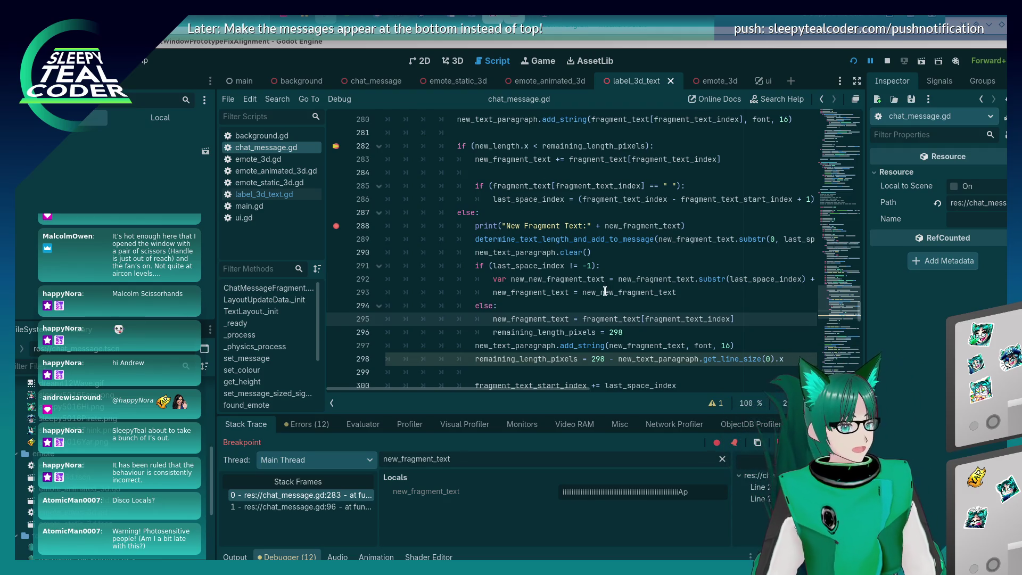
- Check the new_fragment_text and remaining_length_pixels values on lines 297–298, then switch to the DEBUG game window
scroll(607, 290, "down", 2)
left_click(630, 280)
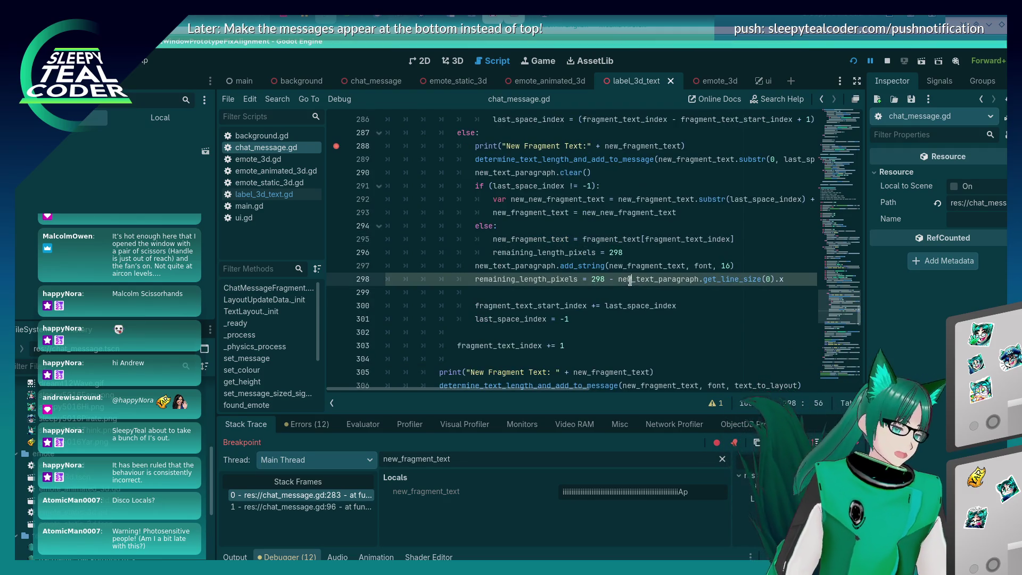
left_click(648, 261)
mouse_move(649, 259)
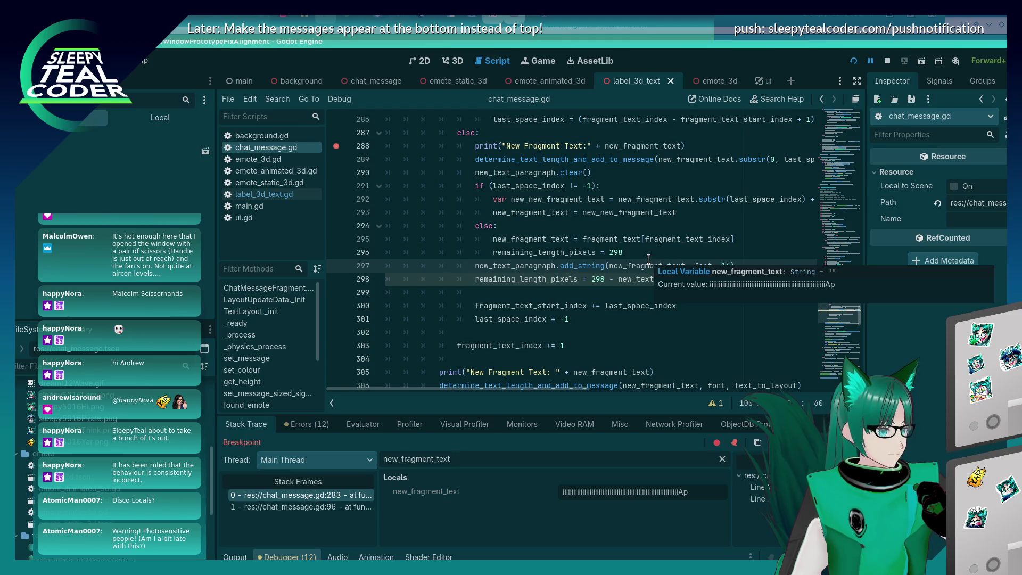
scroll(586, 272, "down", 3)
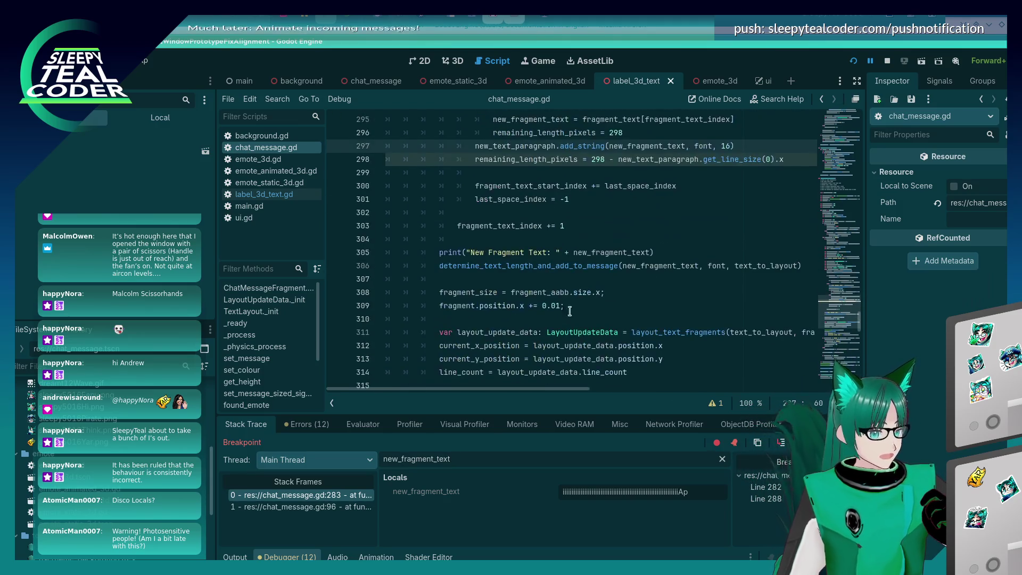
scroll(502, 283, "down", 1)
scroll(502, 283, "down", 3)
scroll(502, 284, "up", 5)
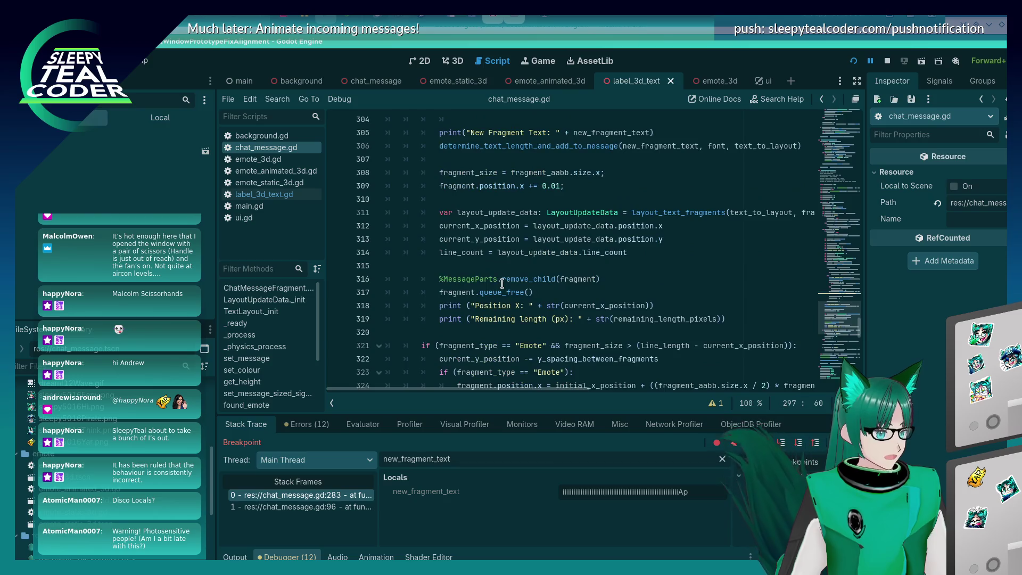
scroll(502, 283, "up", 2)
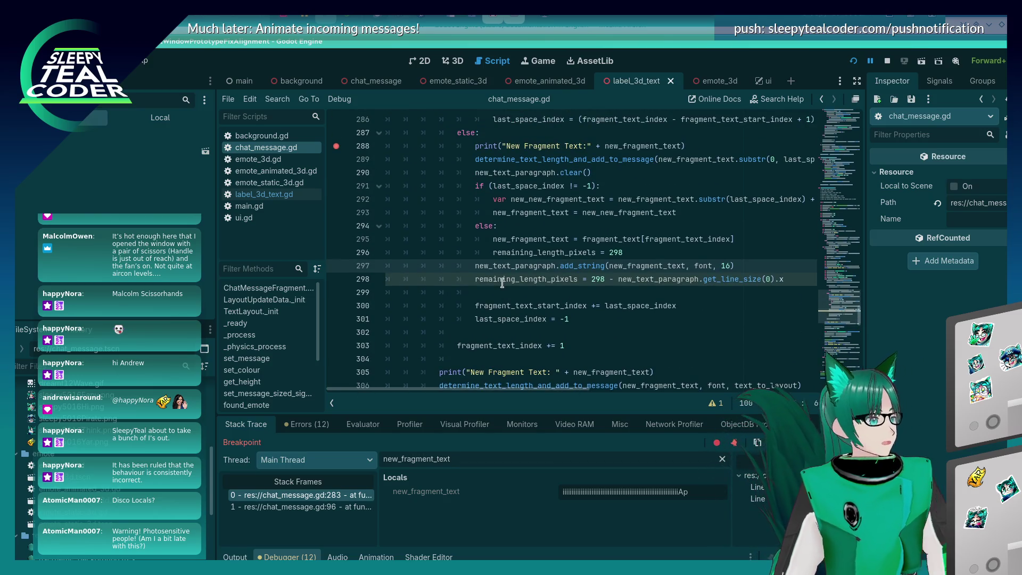
mouse_move(502, 283)
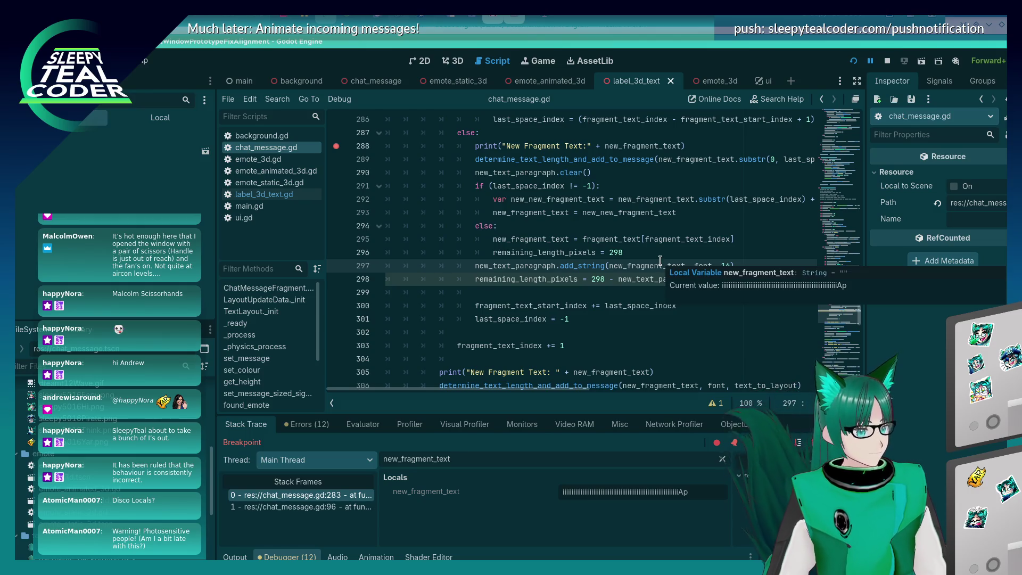
key("alt+Tab")
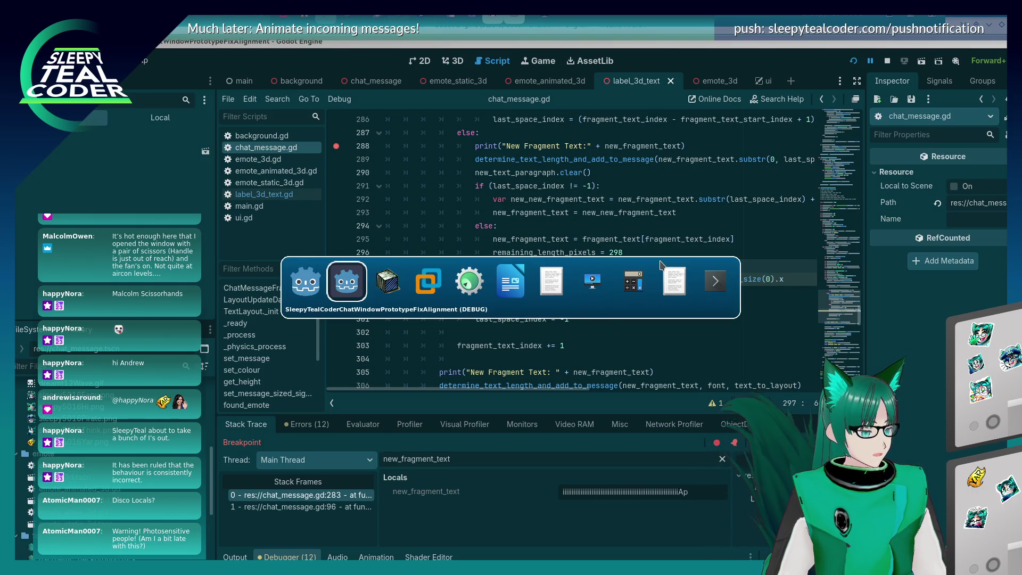
- Reload the running chat game, post a test message, and resume past the breakpoint
key("alt+Tab")
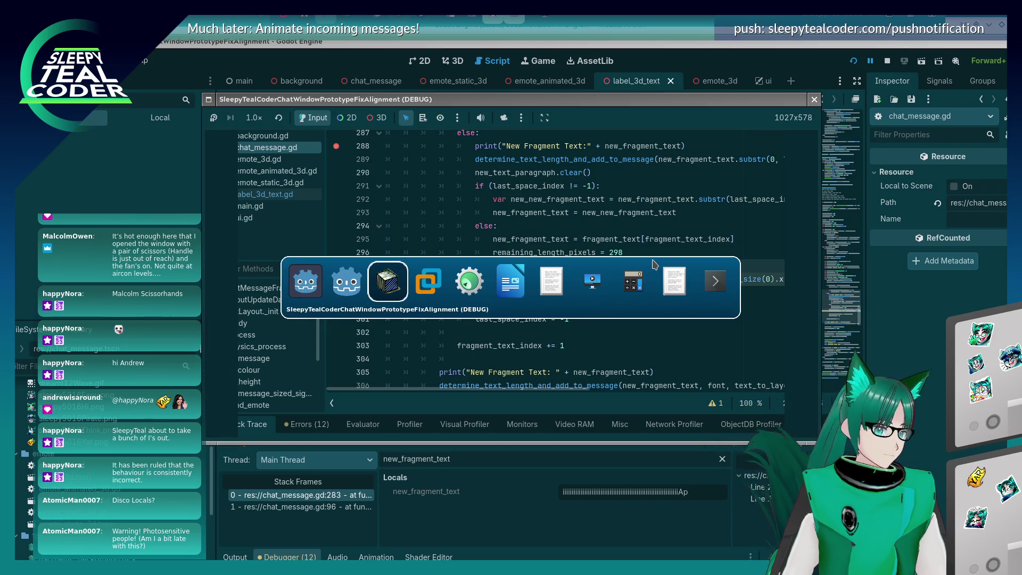
key("F5")
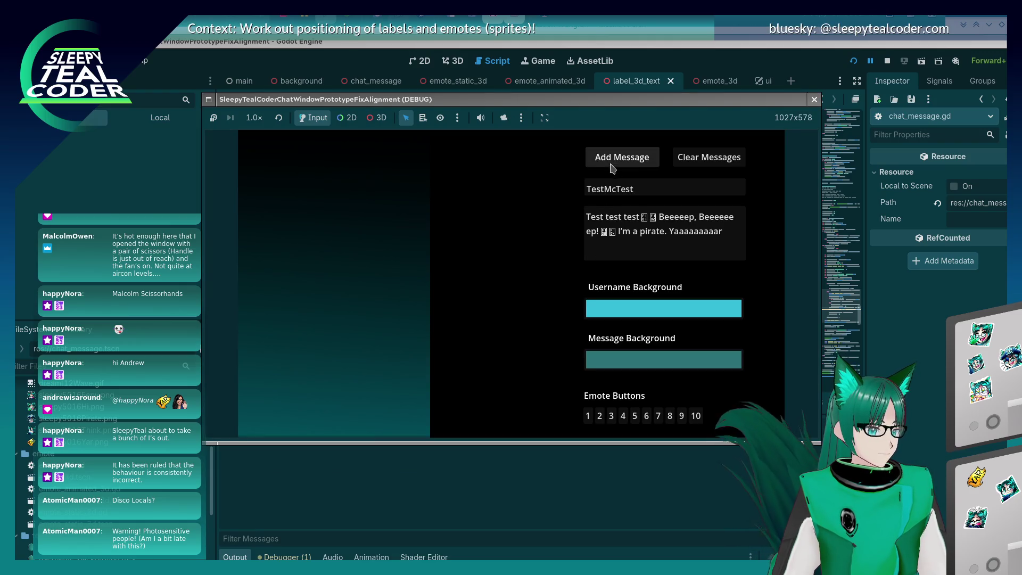
left_click(611, 169)
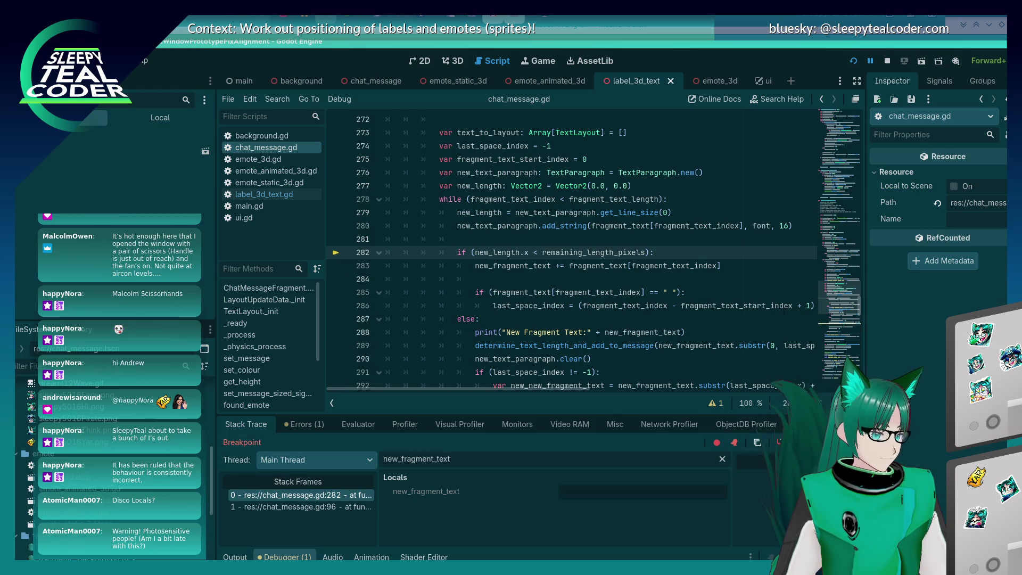
key("F12")
- Lengthen the message with a long run of 'e's, post it, and scroll to the wrapping code
left_click(715, 219)
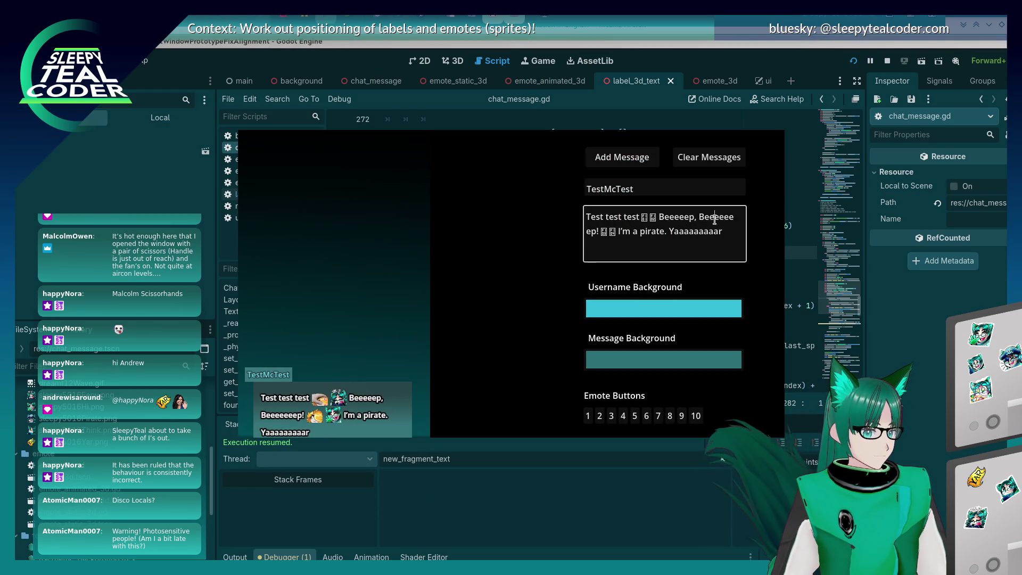
type("eeeeeeeeeeeeeeeeeeeeeeee")
left_click(635, 160)
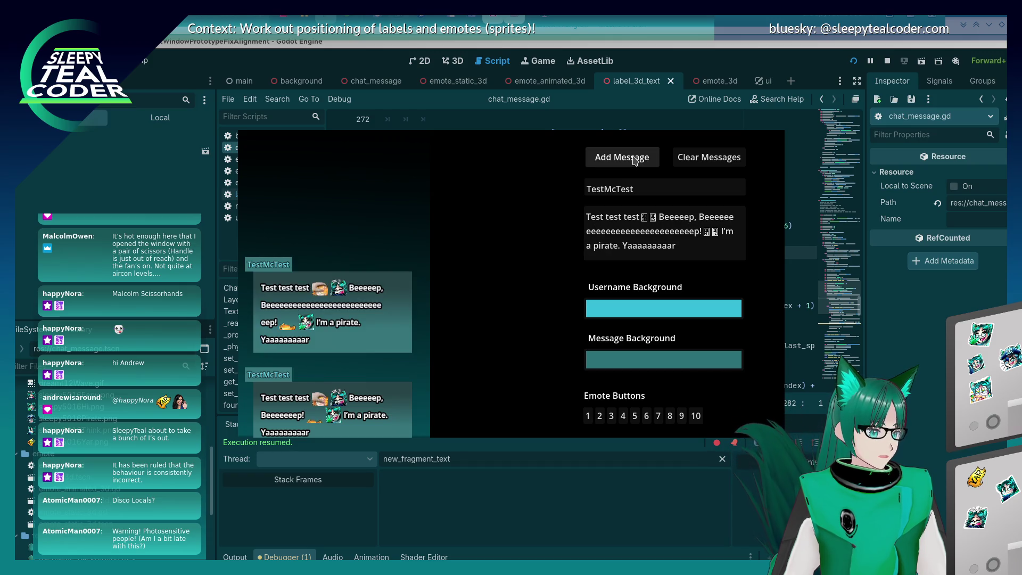
left_click(607, 231)
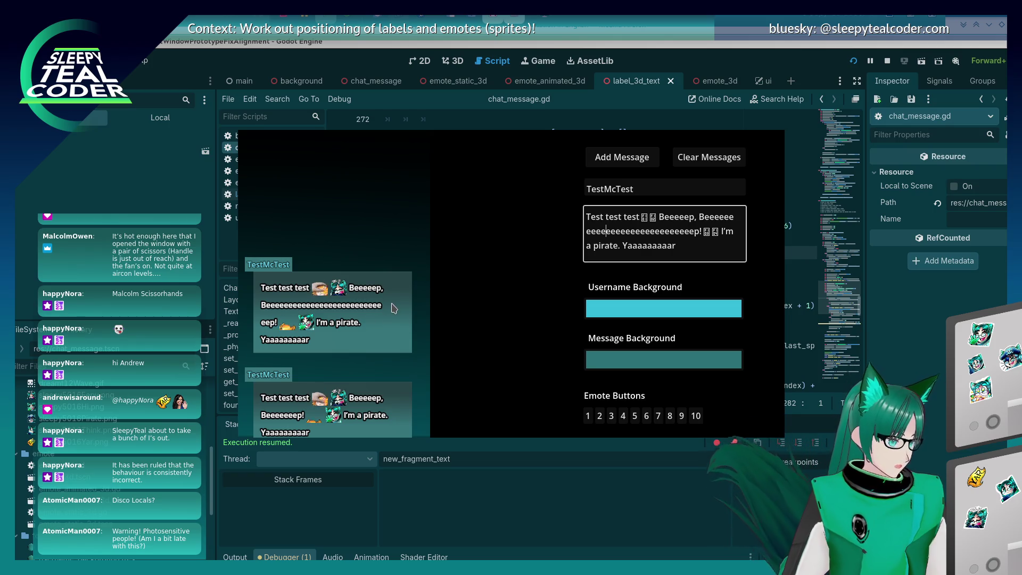
left_click(919, 366)
scroll(691, 281, "down", 4)
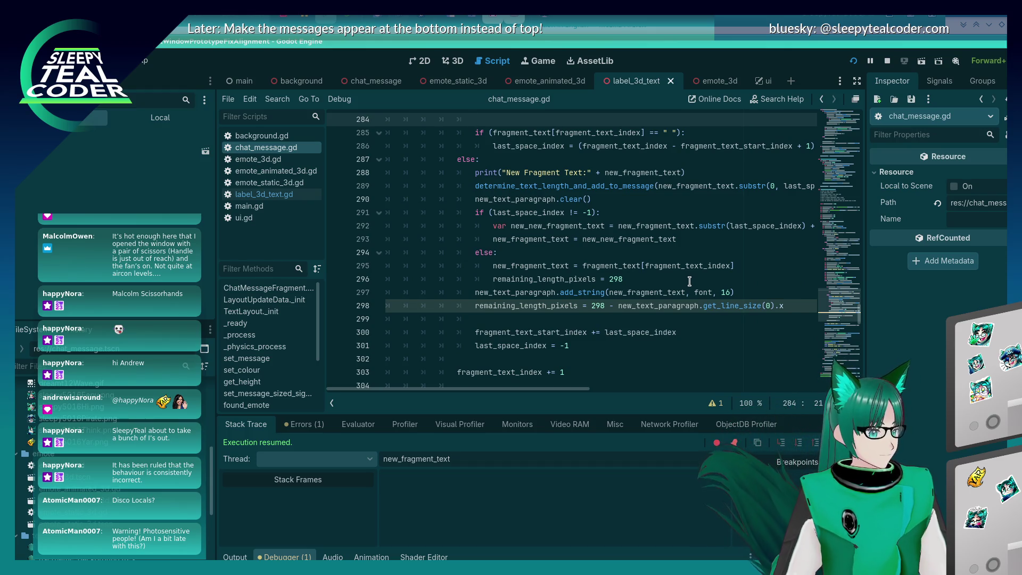
- Move the remaining_length_pixels line from 298 to just below line 293 and save
left_click(582, 312)
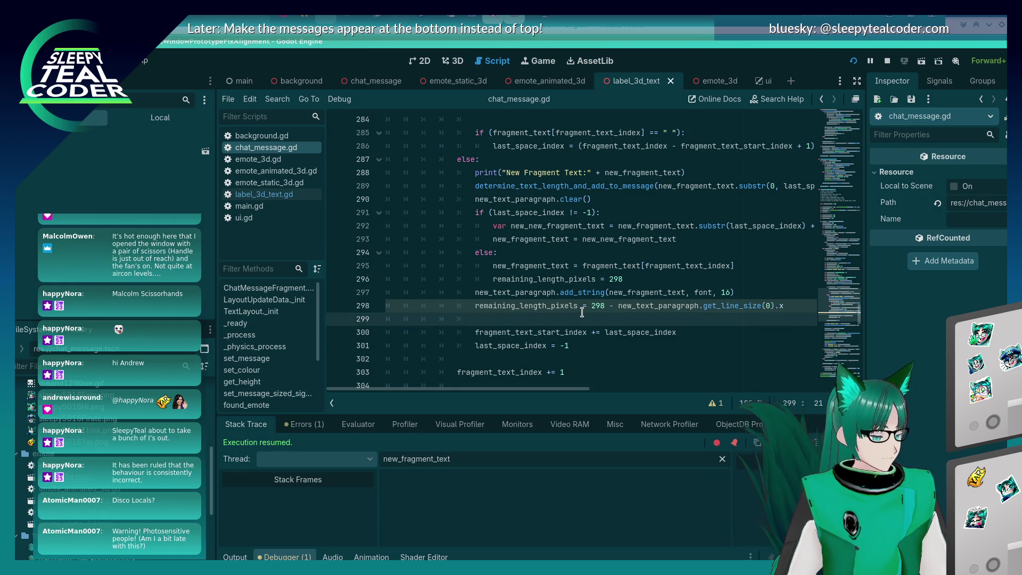
key("End")
key("shift+Home")
key("ctrl+x")
key("Up")
key("Up")
key("Up")
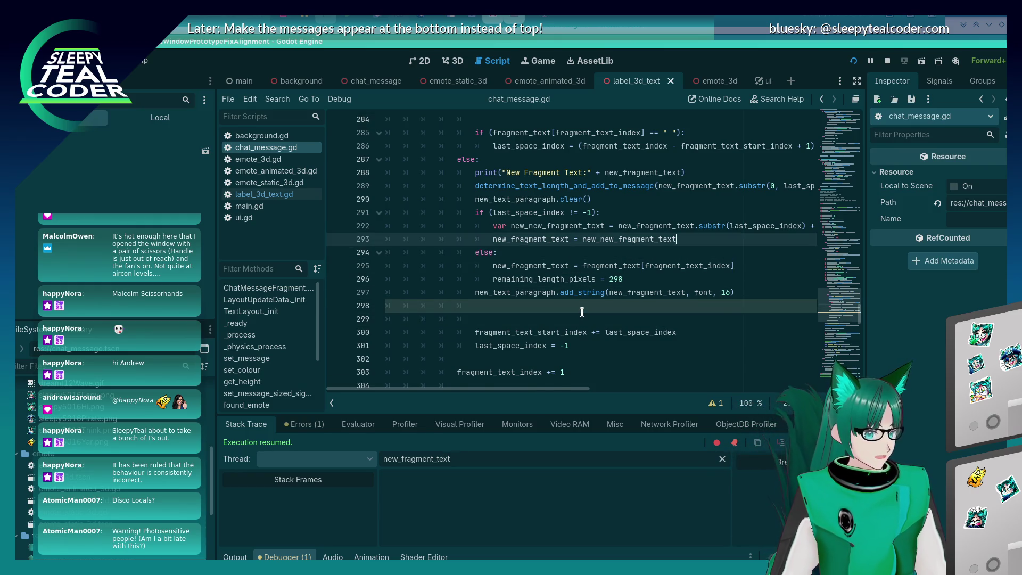
key("End")
key("Return")
key("shift+Home")
key("ctrl+v")
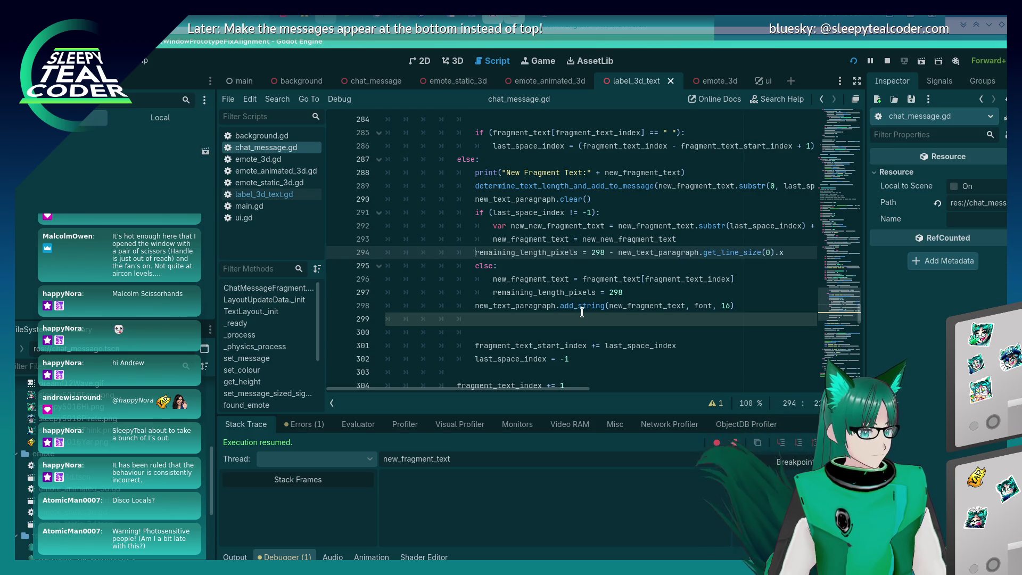
key("ctrl+s")
- Fix the pasted line's indentation and delete the leftover blank line after add_string
key("Home")
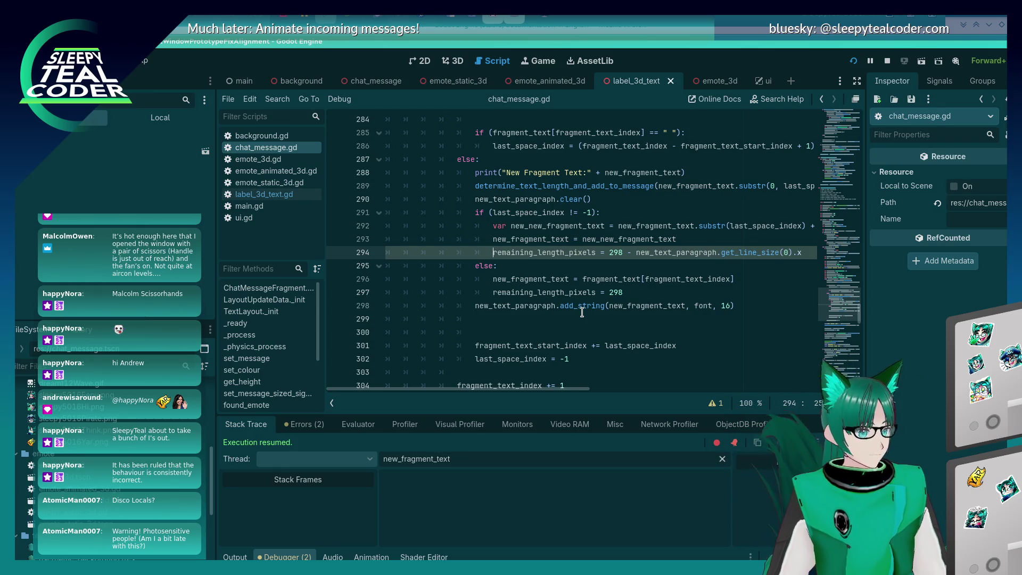
key("Down")
key("Down")
key("Down")
key("End")
key("Delete")
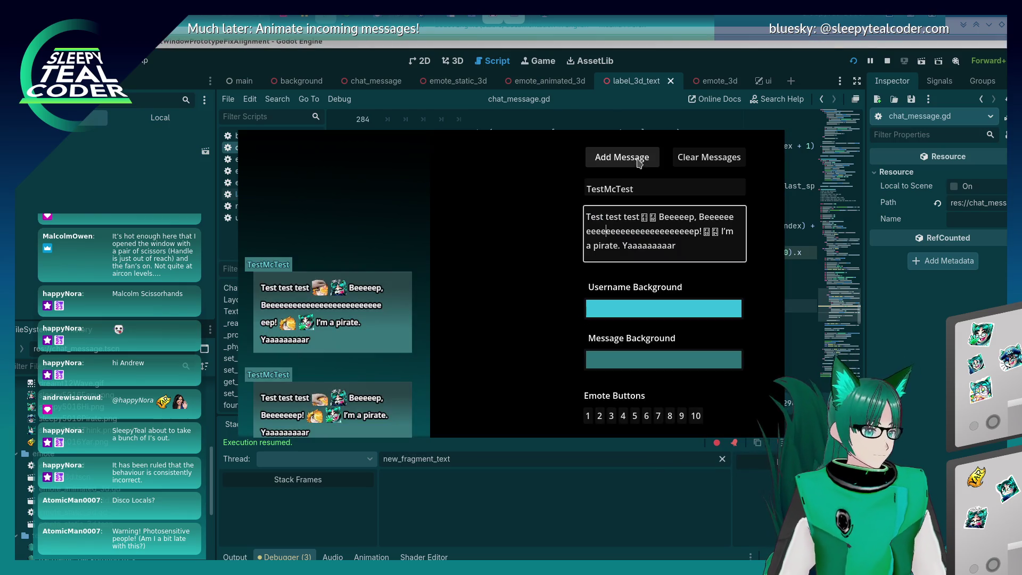
- Post a test message, then lengthen it with 'eee' and post it again
left_click(622, 157)
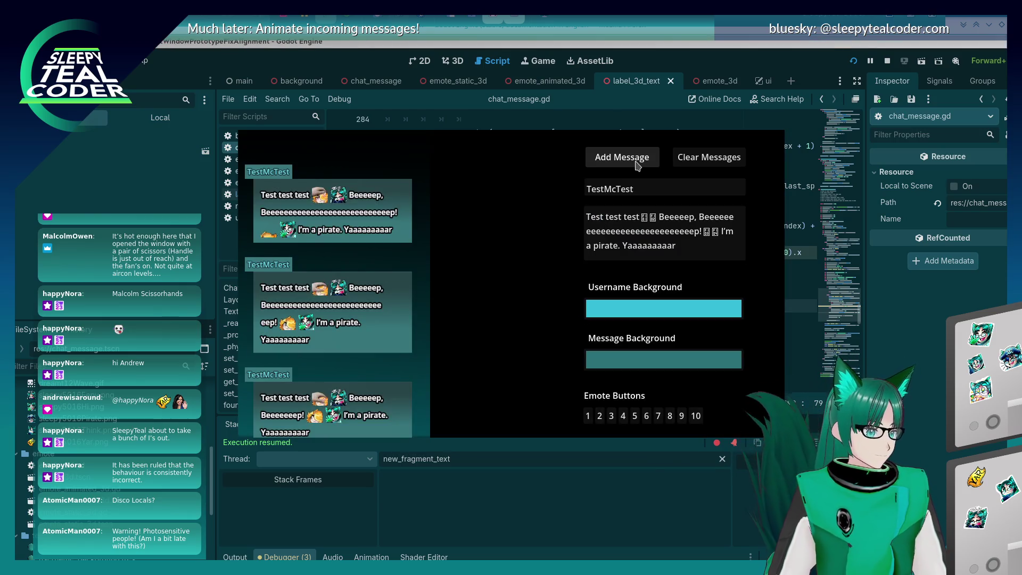
left_click(687, 231)
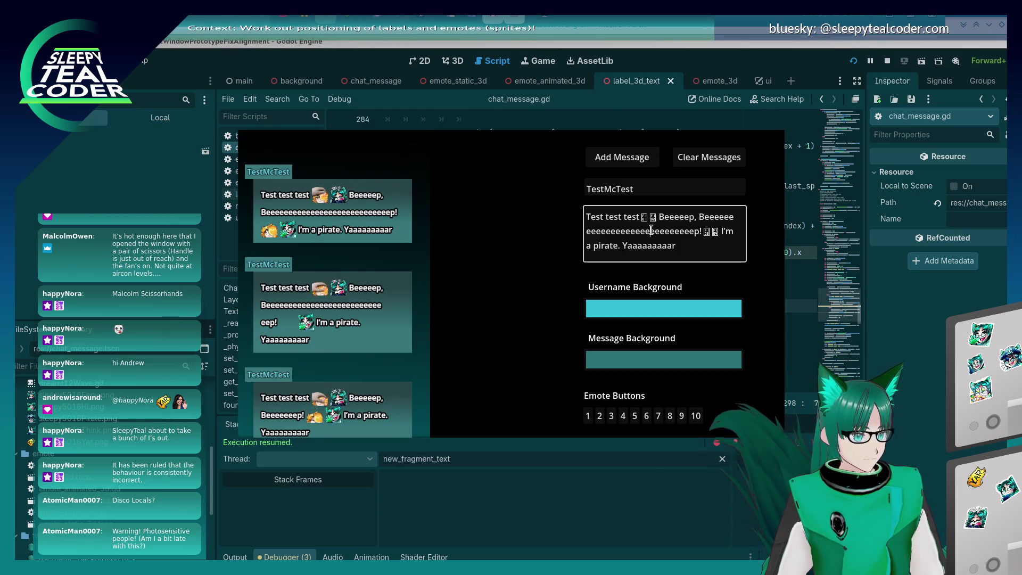
type("eee")
left_click(609, 158)
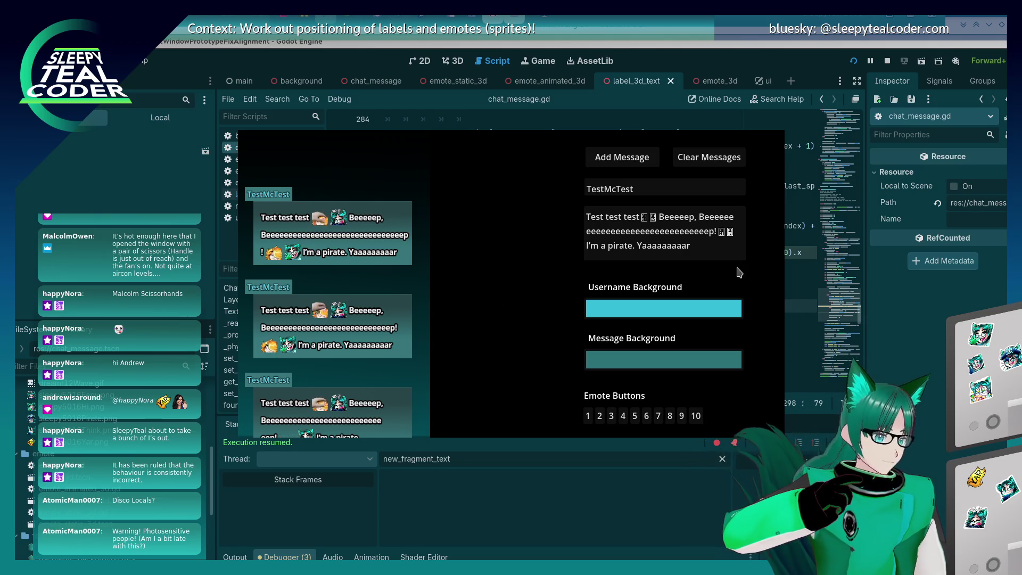
left_click(711, 233)
left_click(620, 158)
- Edit the message end, insert an 'i' before 'Ap!', post each version, and return to the editor
left_click_drag(688, 240, 695, 232)
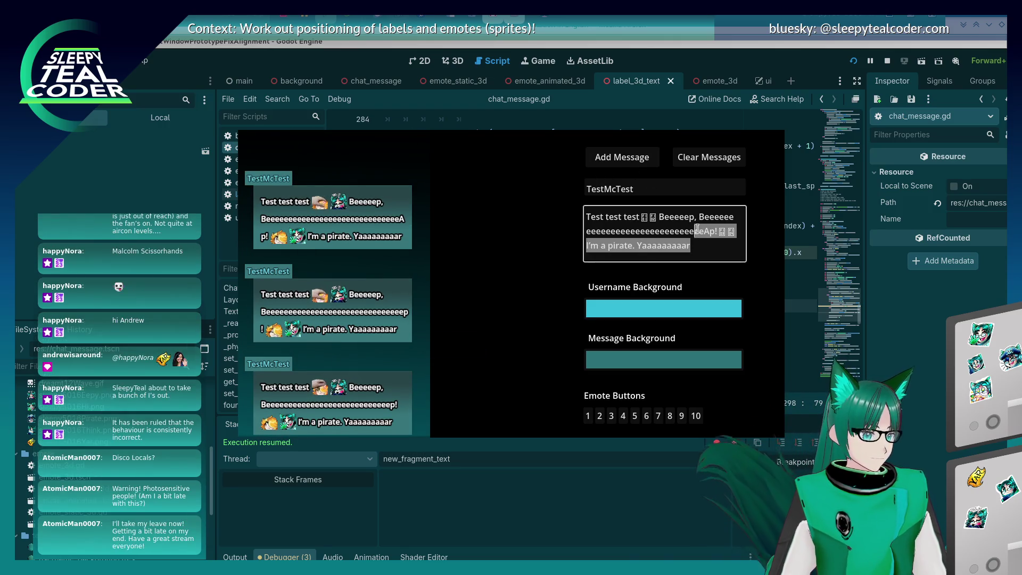
left_click(639, 160)
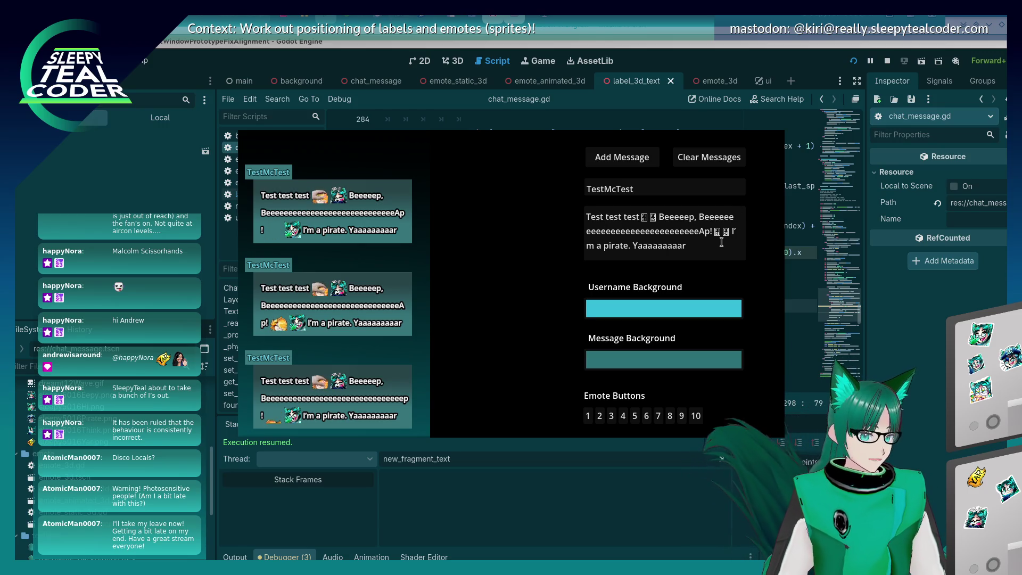
left_click(701, 232)
type("i")
left_click(643, 161)
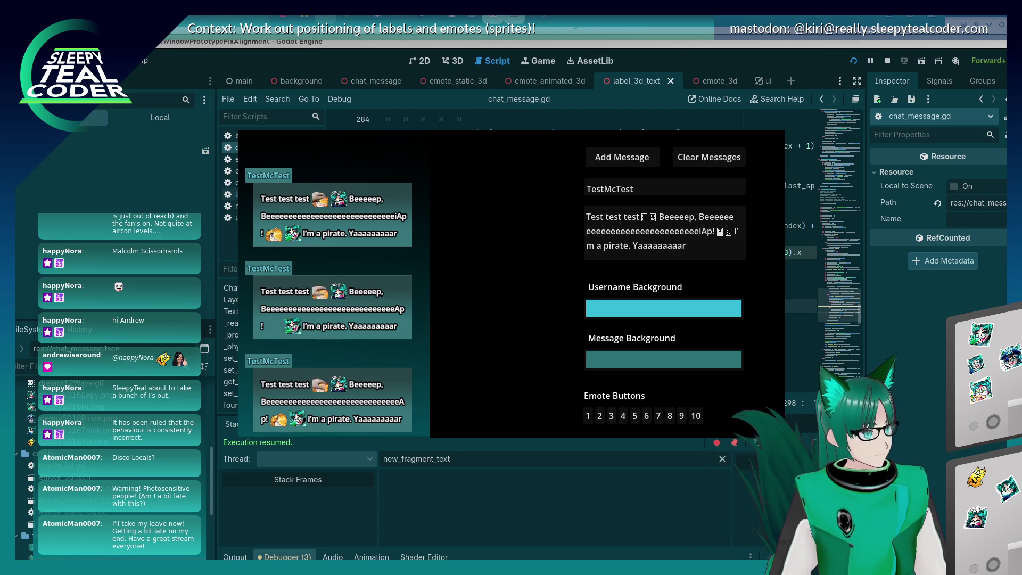
key("alt+Tab")
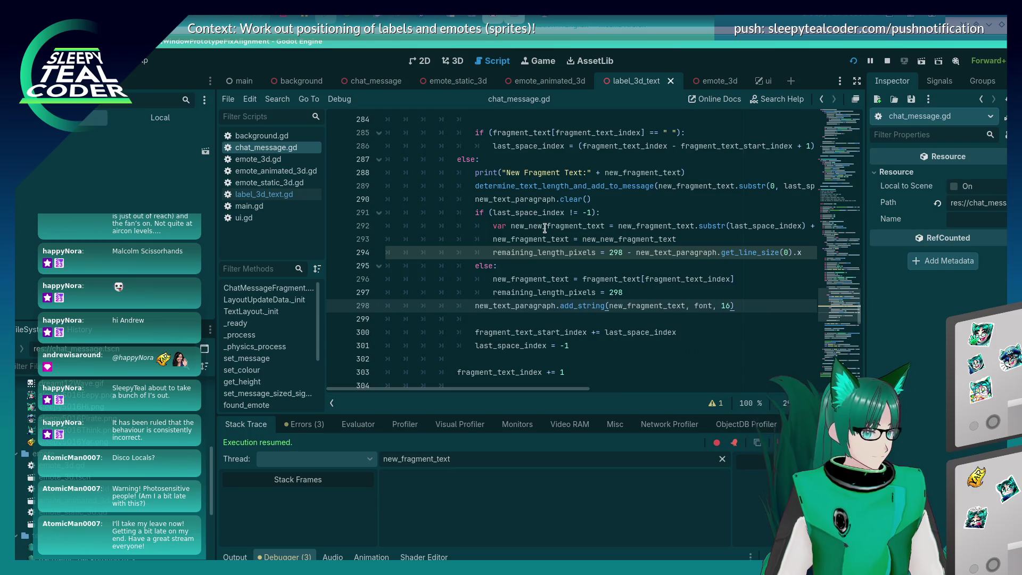
- Set a breakpoint on line 294 of chat_message.gd
key("alt+Tab")
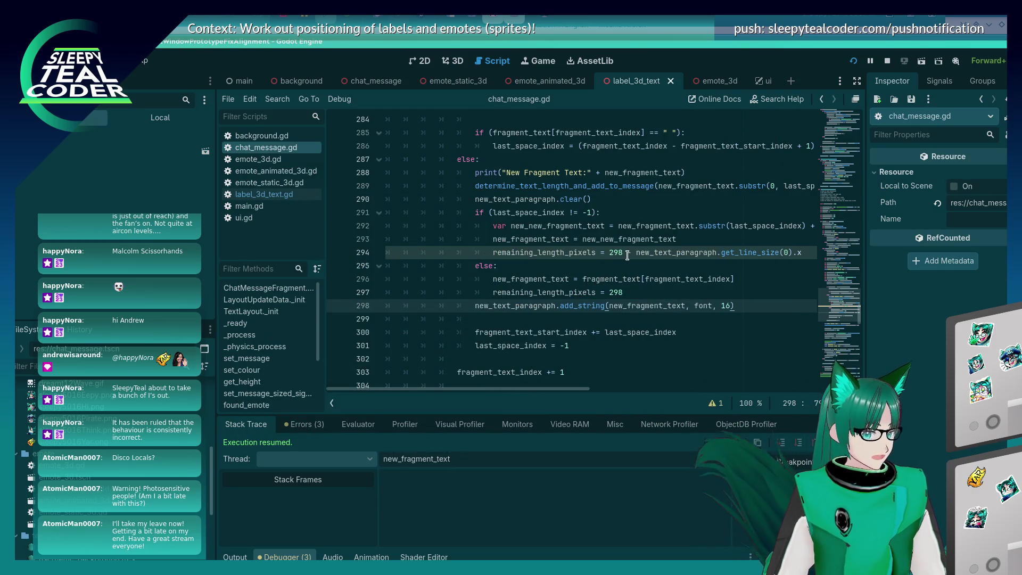
left_click(637, 254)
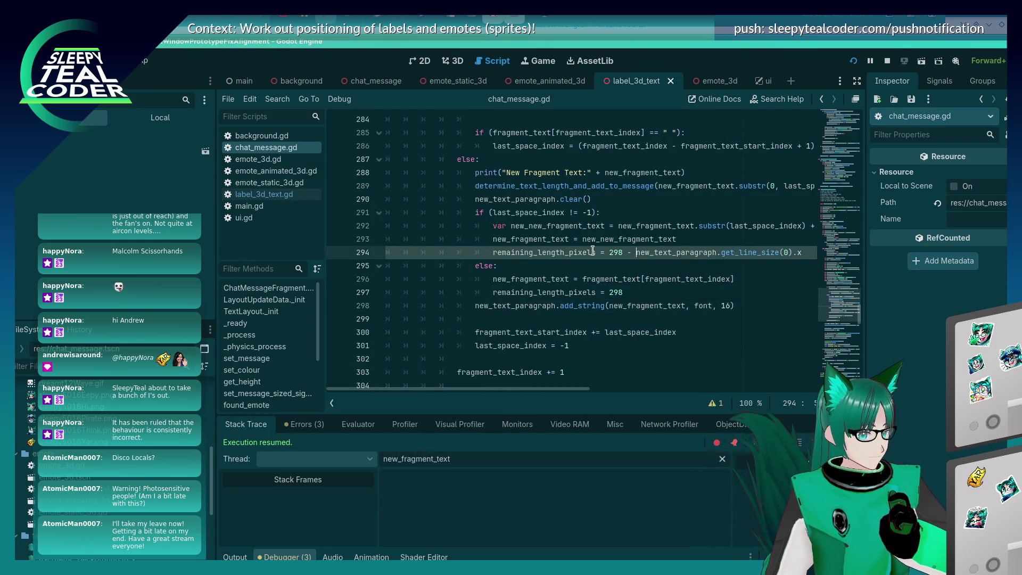
left_click(336, 253)
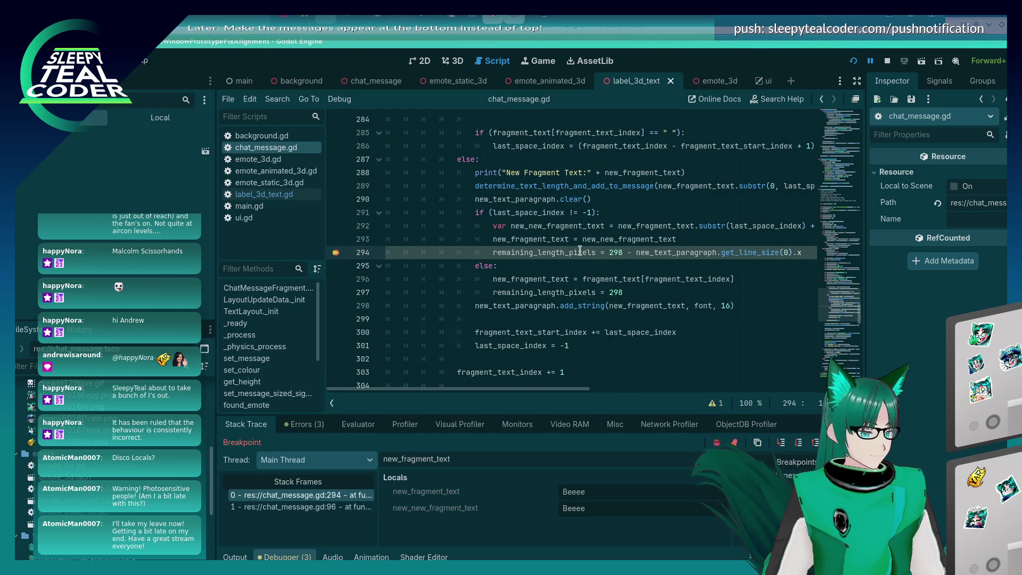
- Evaluate new_text_paragraph.get_line_size(0).x in the debugger Evaluator, which returns 0.0
mouse_move(666, 251)
left_click(634, 252)
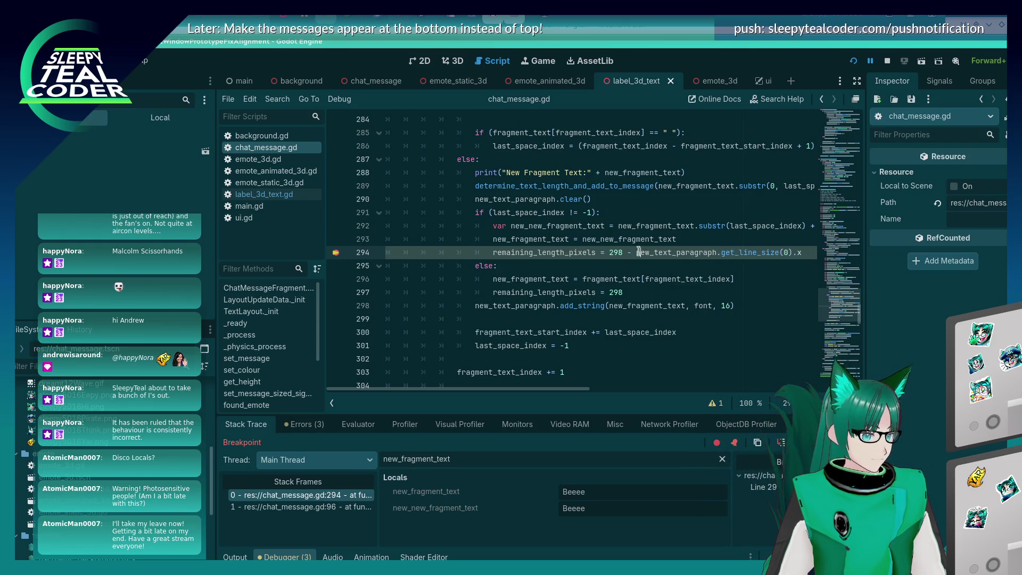
key("shift+End")
key("ctrl+c")
left_click(344, 425)
left_click(341, 450)
key("ctrl+v")
key("Return")
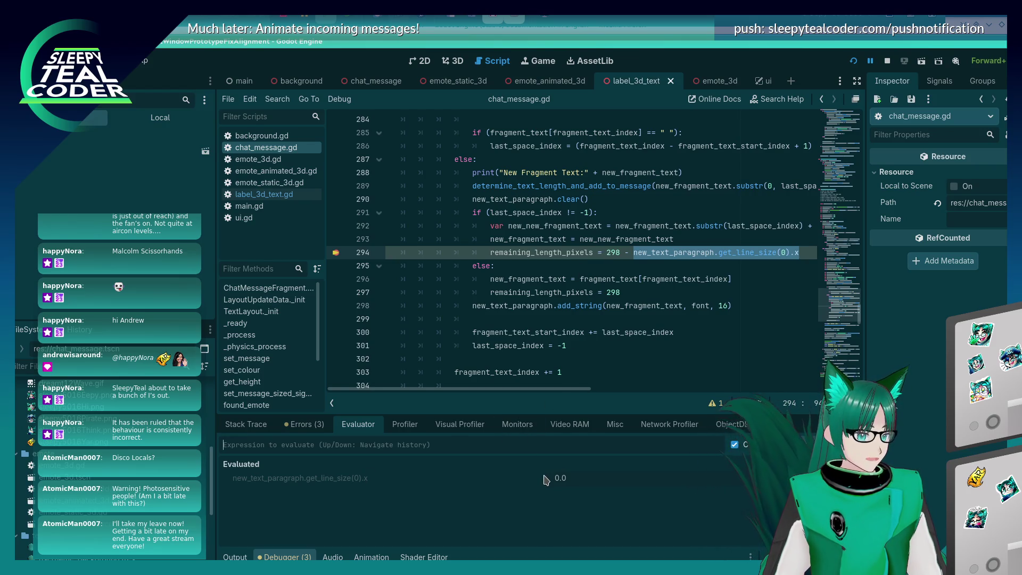
- Wrap line 294's get_line_size(0).x width in int(), glancing at Video RAM before returning to Evaluator
mouse_move(769, 256)
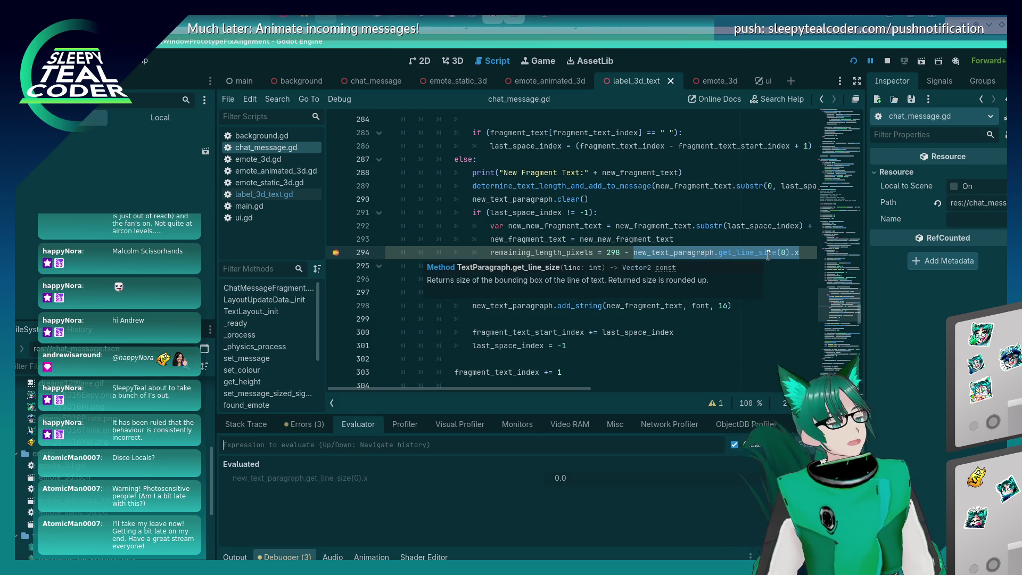
left_click(657, 254)
type("int(")
key("Home")
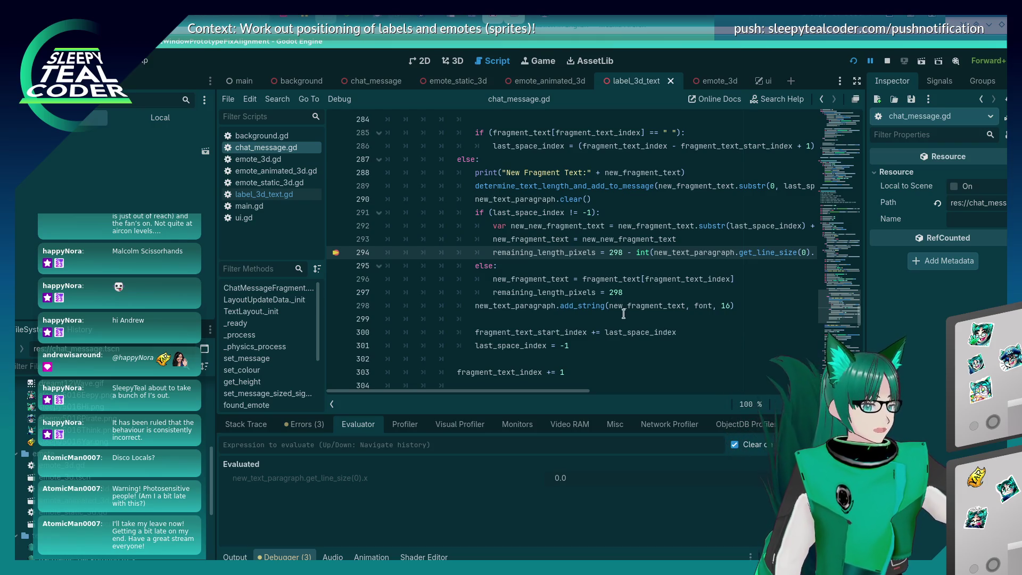
mouse_move(645, 252)
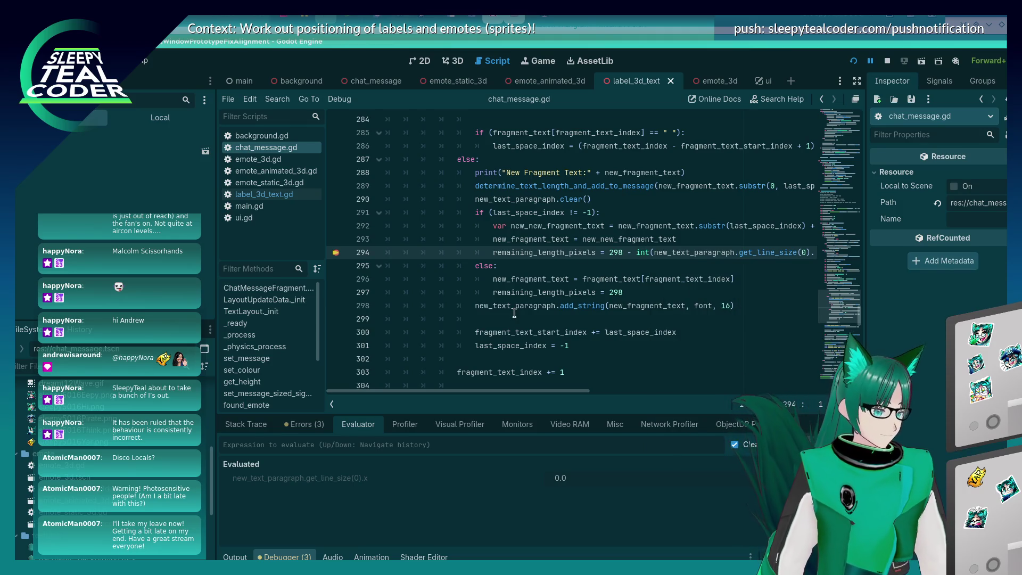
left_click(570, 424)
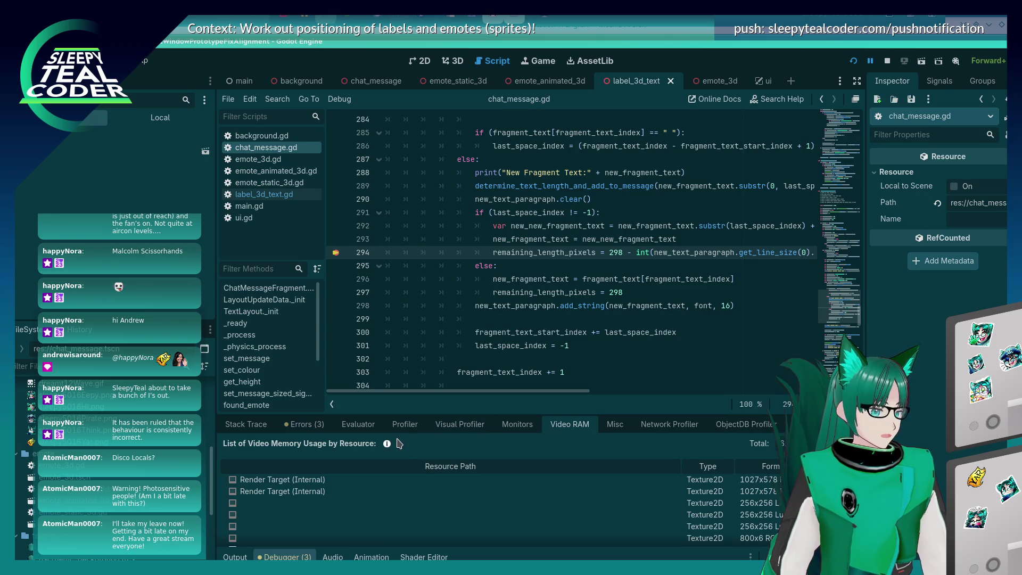
left_click(366, 424)
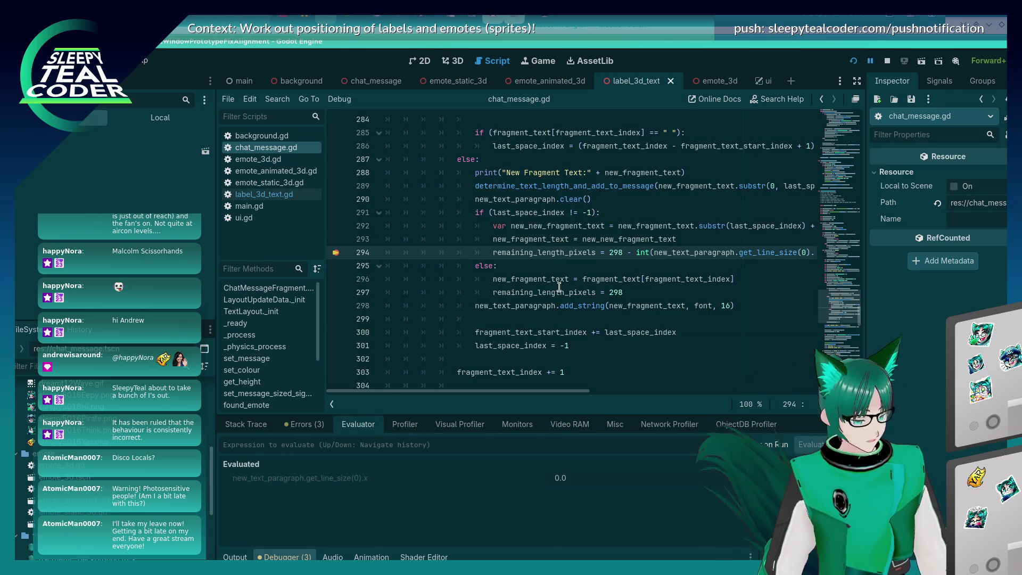
mouse_move(559, 287)
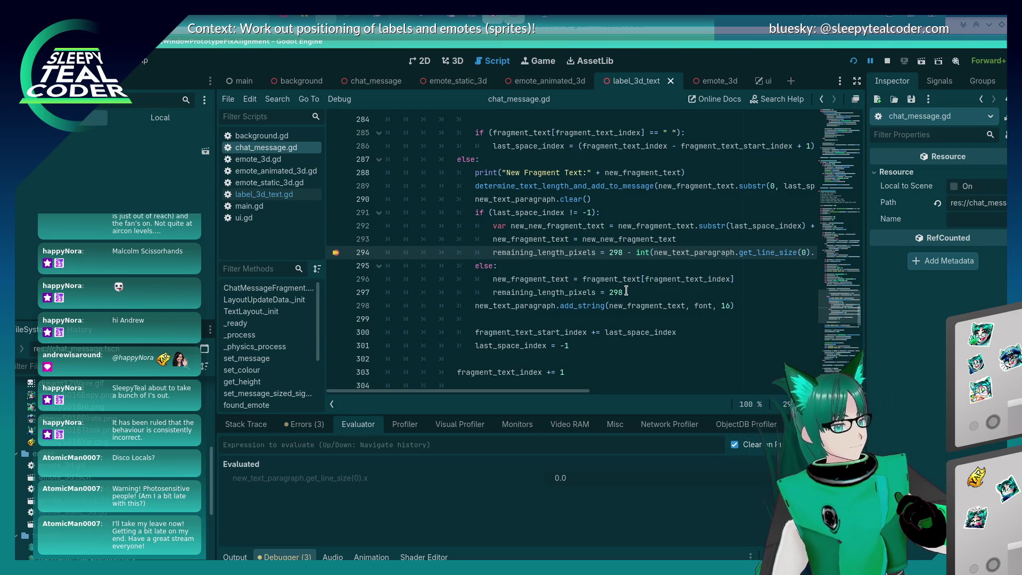
- Copy remaining_length_pixels from line 294 and evaluate it in the Evaluator
key("alt+Tab")
key("alt+Tab")
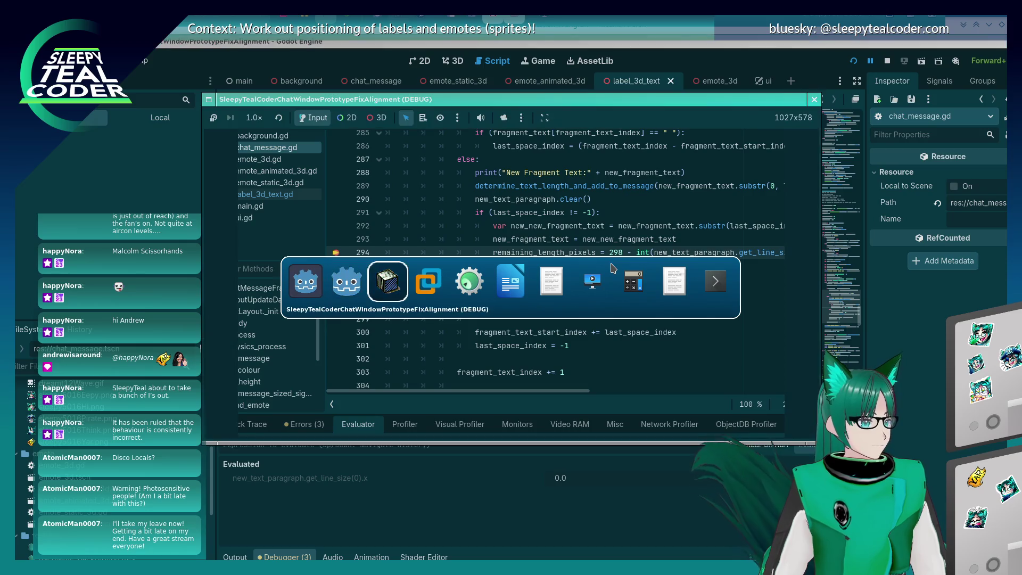
key("Escape")
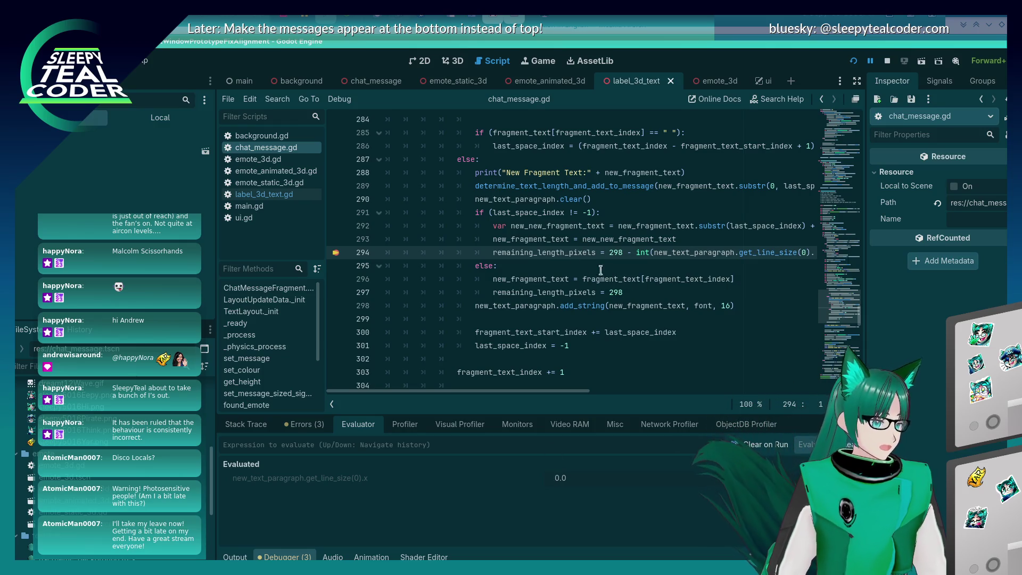
double_click(564, 253)
key("ctrl+c")
left_click(296, 444)
key("ctrl+v")
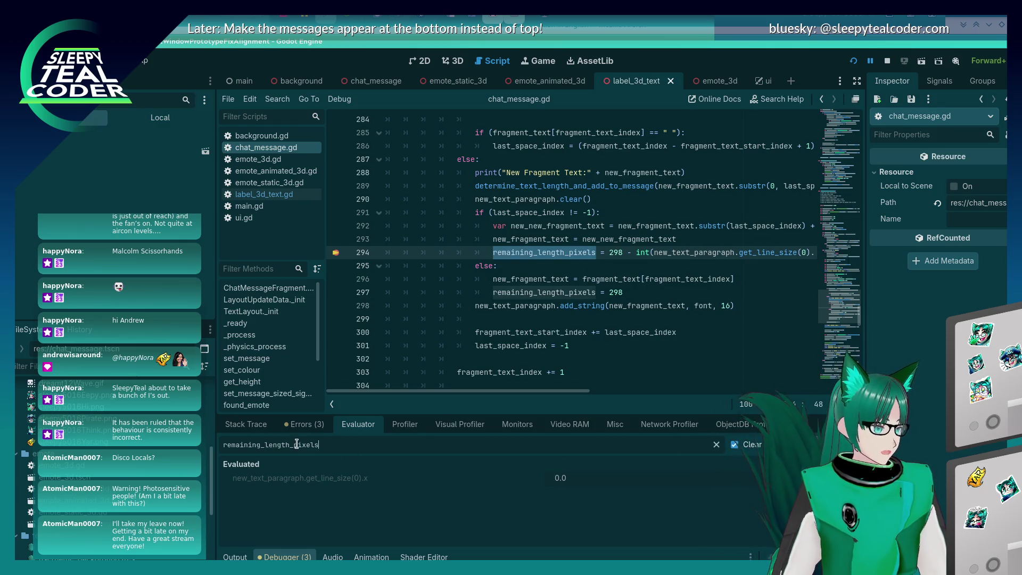
key("Return")
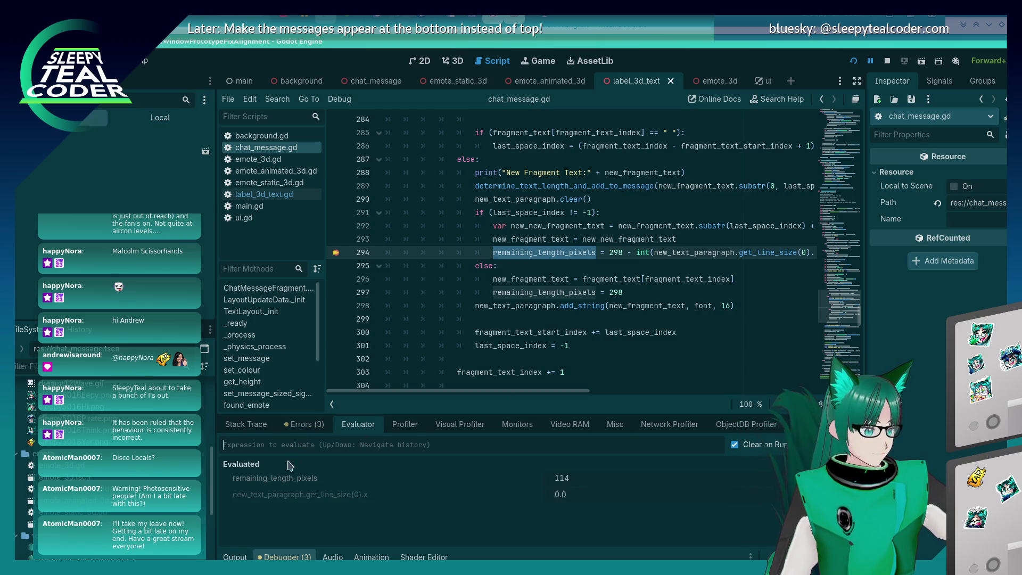
left_click(235, 557)
left_click(285, 557)
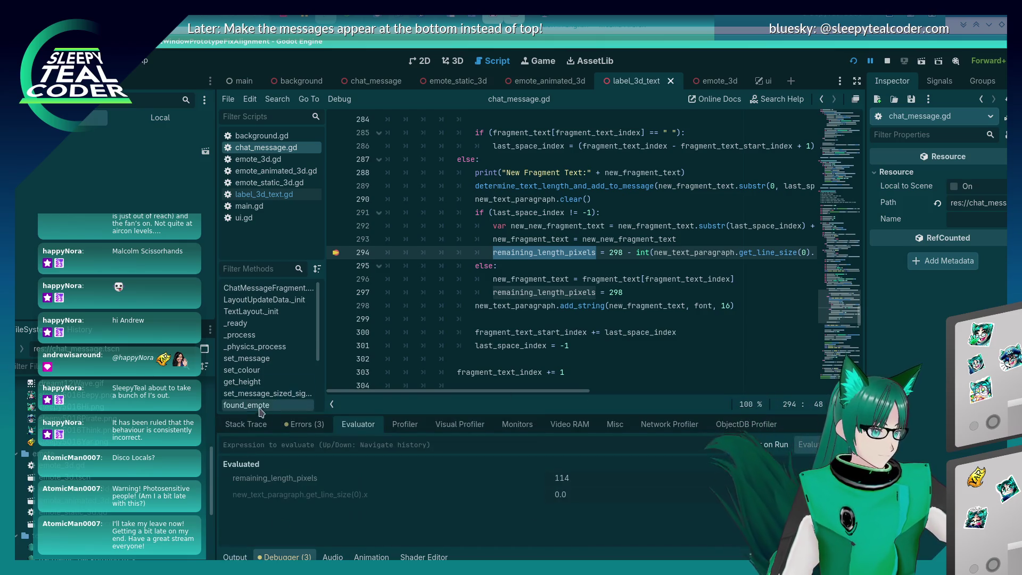
- Step over to line 298 and re-evaluate remaining_length_pixels from history, getting 298
left_click(246, 424)
key("F10")
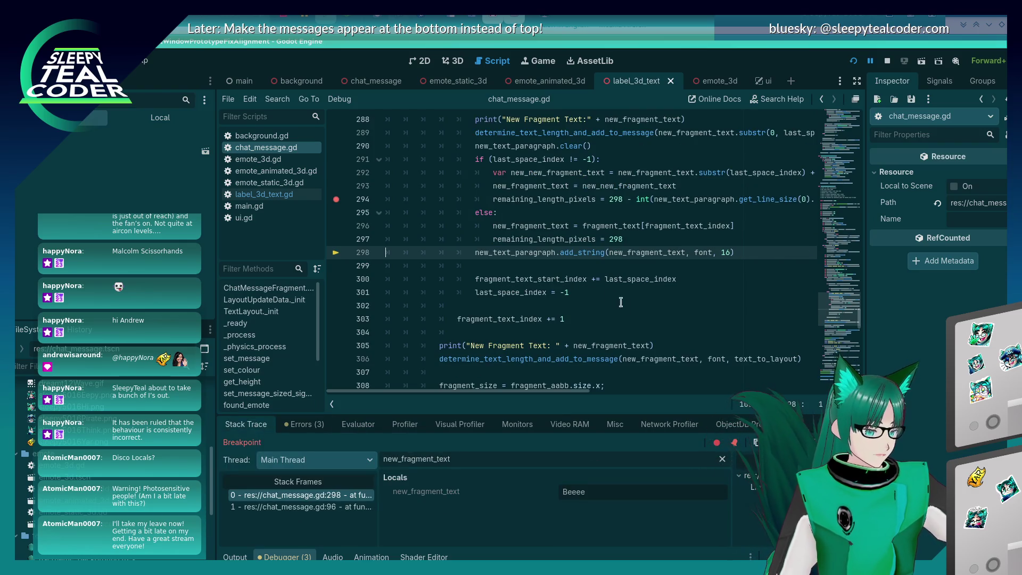
left_click(358, 424)
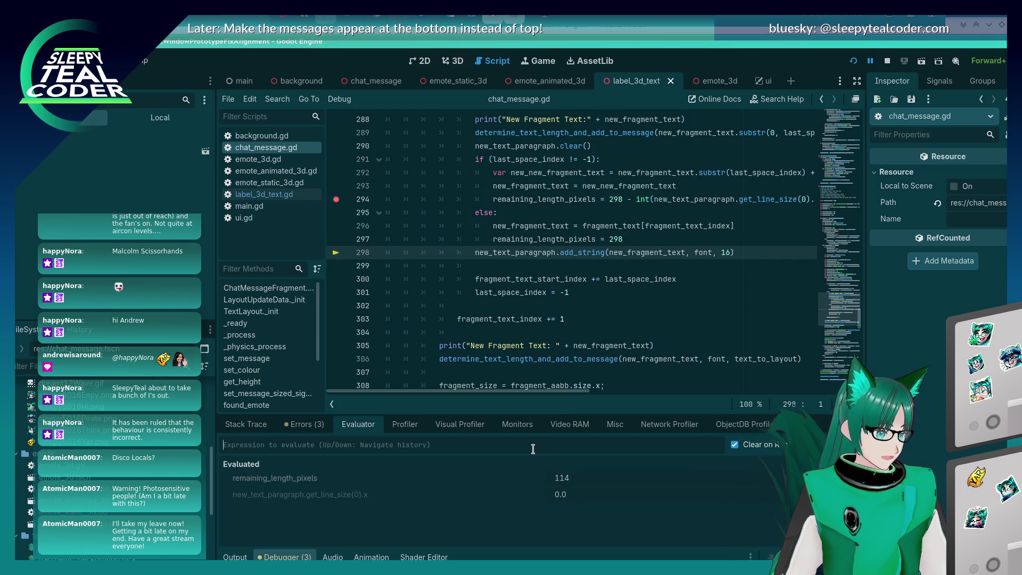
key("Up")
key("Return")
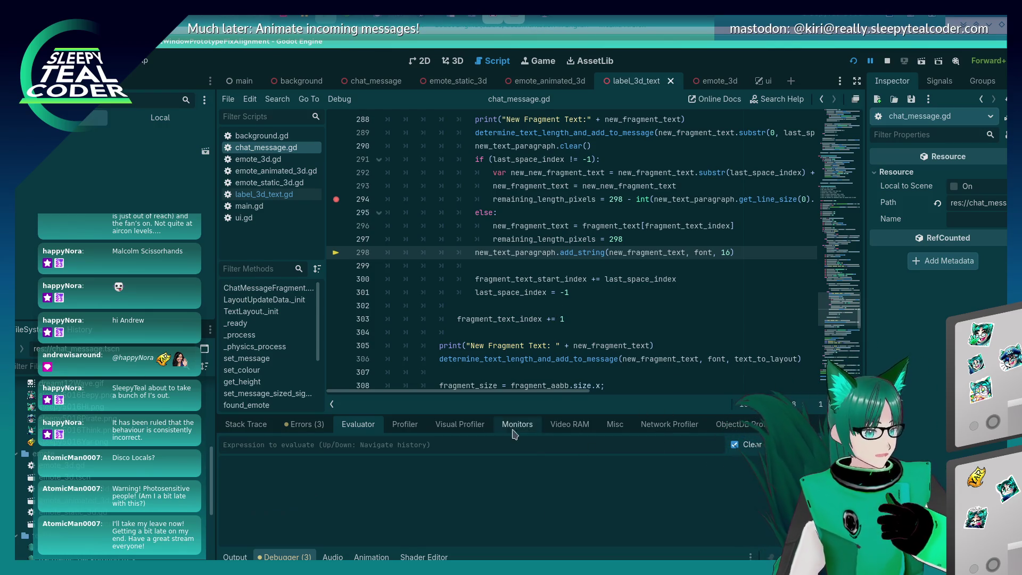
left_click(499, 442)
key("Up")
key("Return")
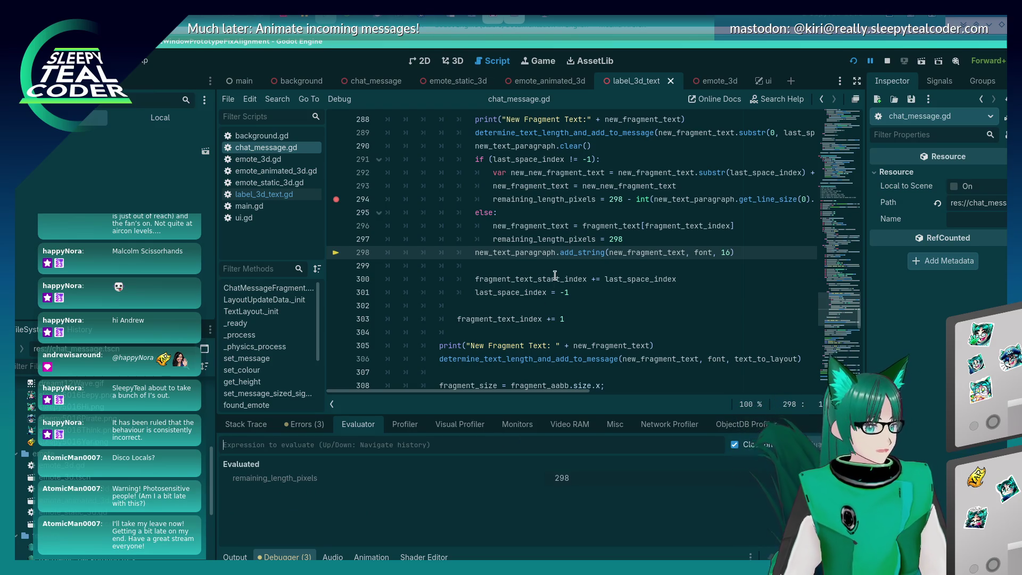
scroll(551, 339, "up", 1)
- Move the new_length = get_line_size(0) line below the add_string call and save chat_message.gd
mouse_move(534, 296)
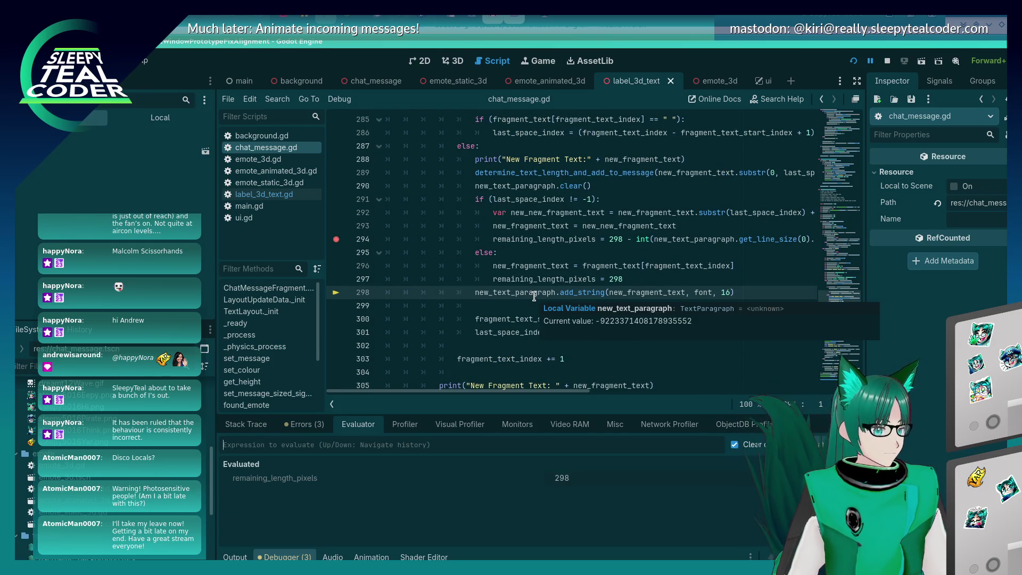
mouse_move(656, 295)
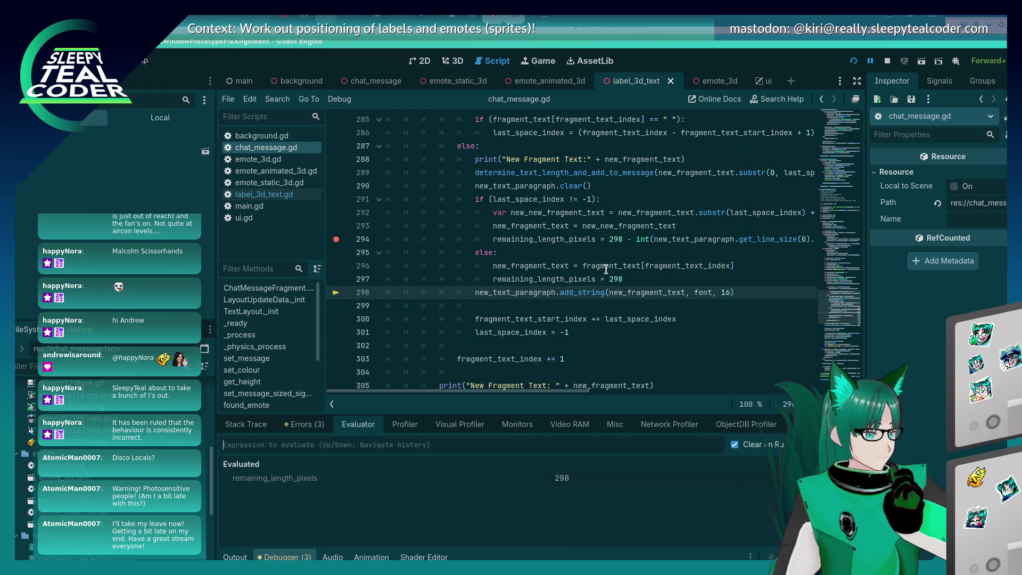
scroll(531, 313, "up", 4)
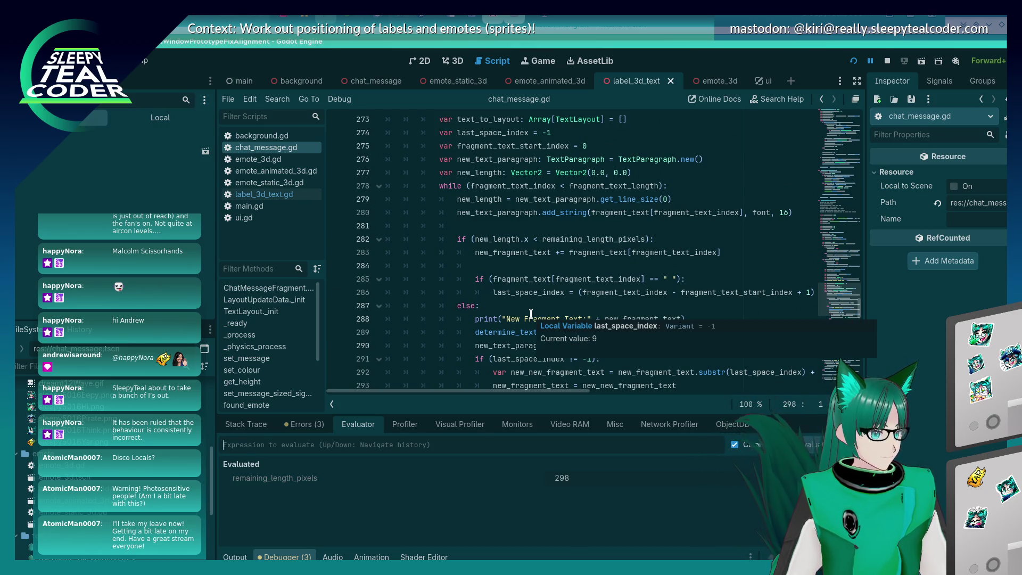
left_click(640, 199)
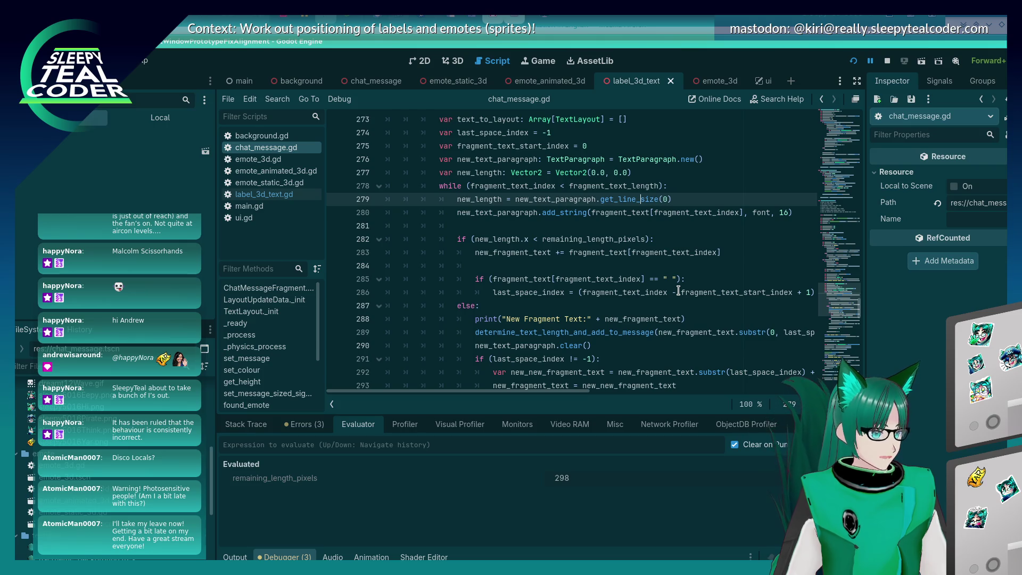
key("shift+Home")
key("shift+Home")
key("BackSpace")
key("BackSpace")
key("Down")
key("End")
key("Return")
key("ctrl+v")
key("Home")
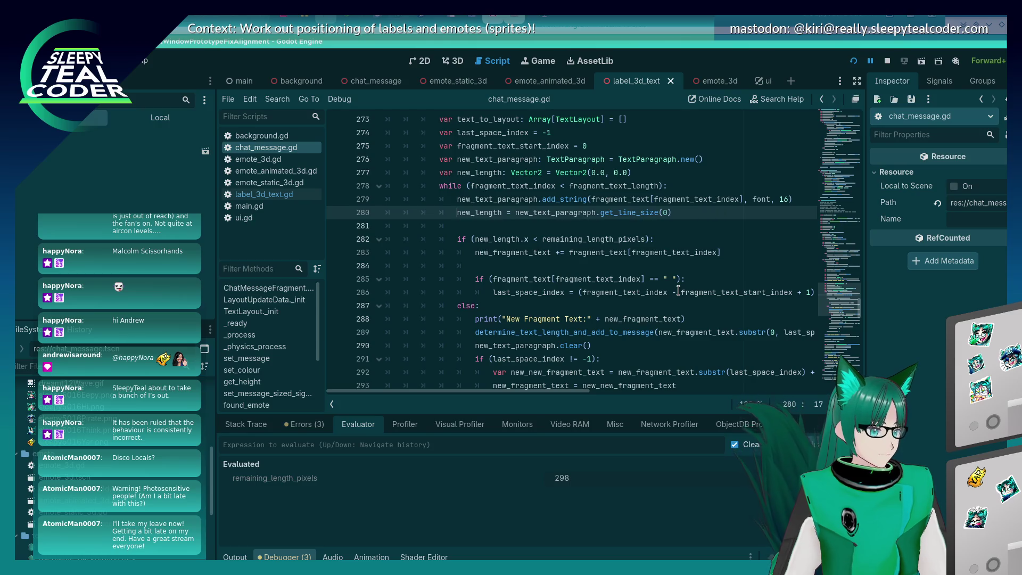
key("ctrl+s")
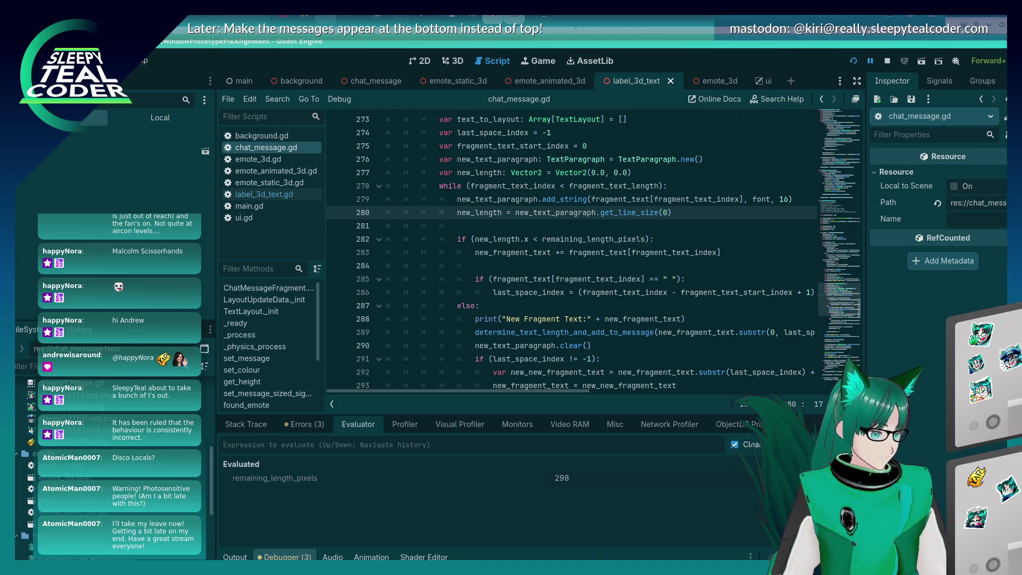
- Resume past the line 294 breakpoint, add a TestMcTest message in the game, and continue again
left_click(227, 557)
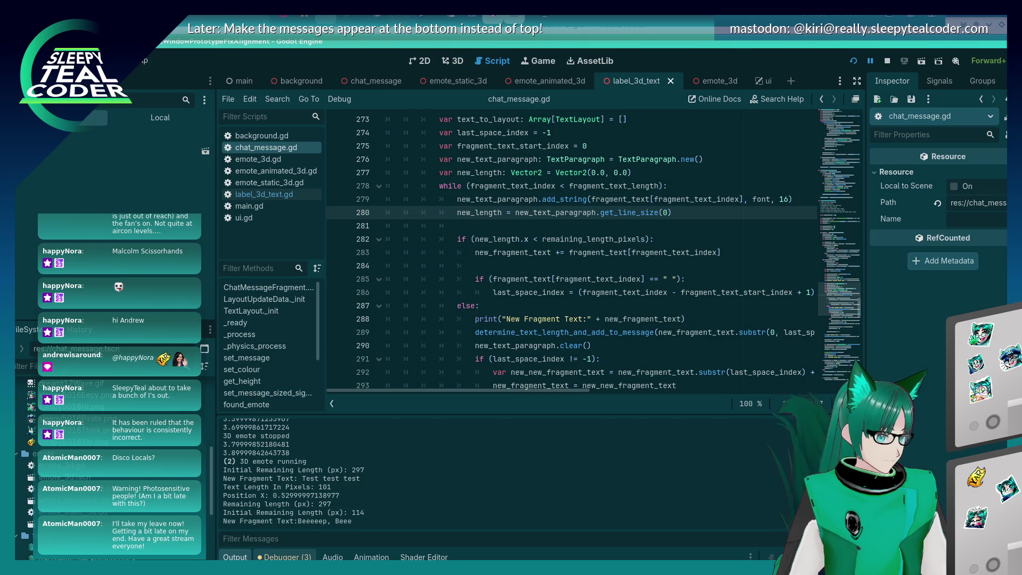
left_click(285, 557)
left_click(246, 423)
key("F12")
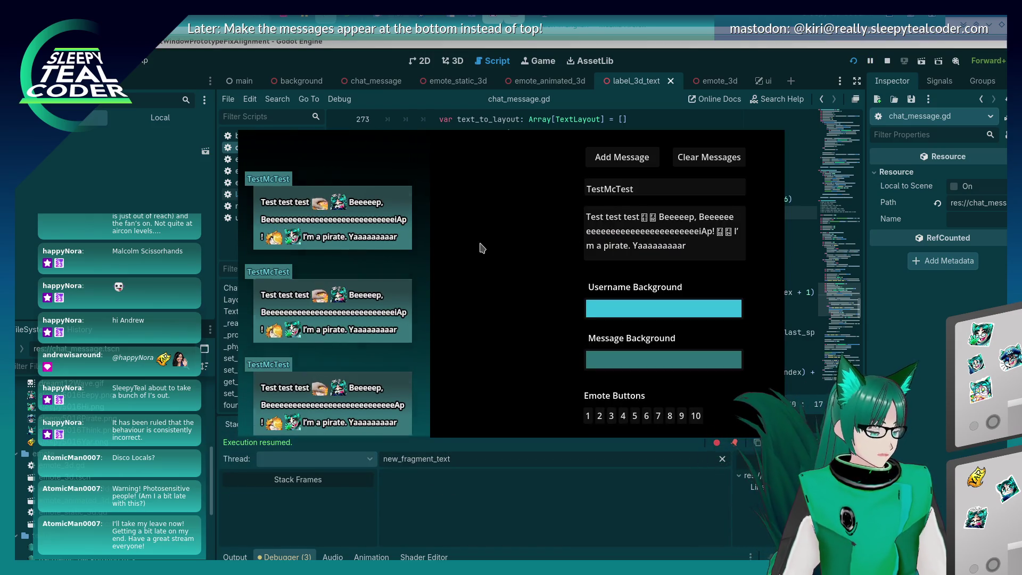
left_click(621, 161)
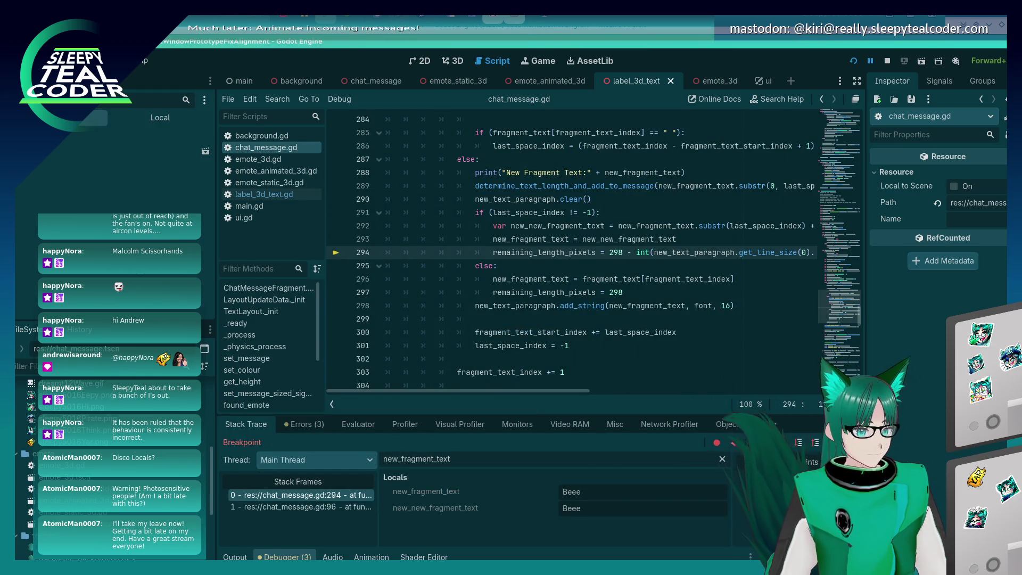
key("F12")
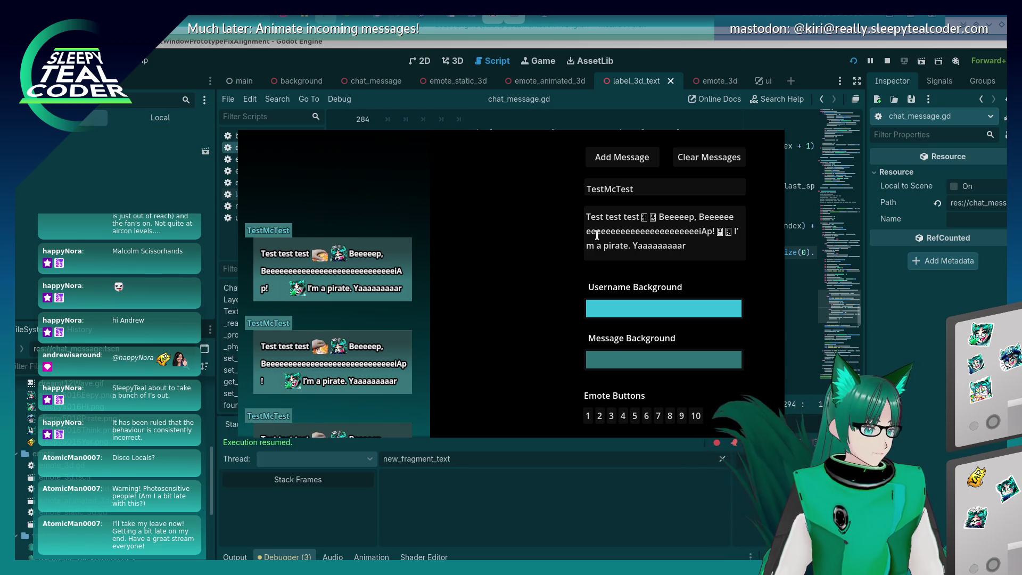
- Insert two emotes after 'Ap!' in the message and post it to the chat
left_click(714, 233)
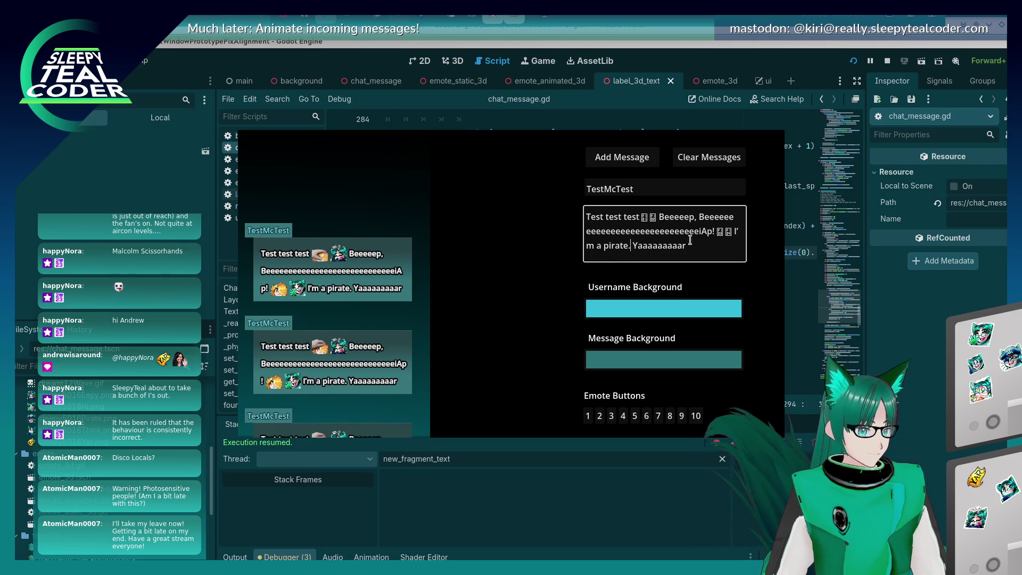
left_click(656, 418)
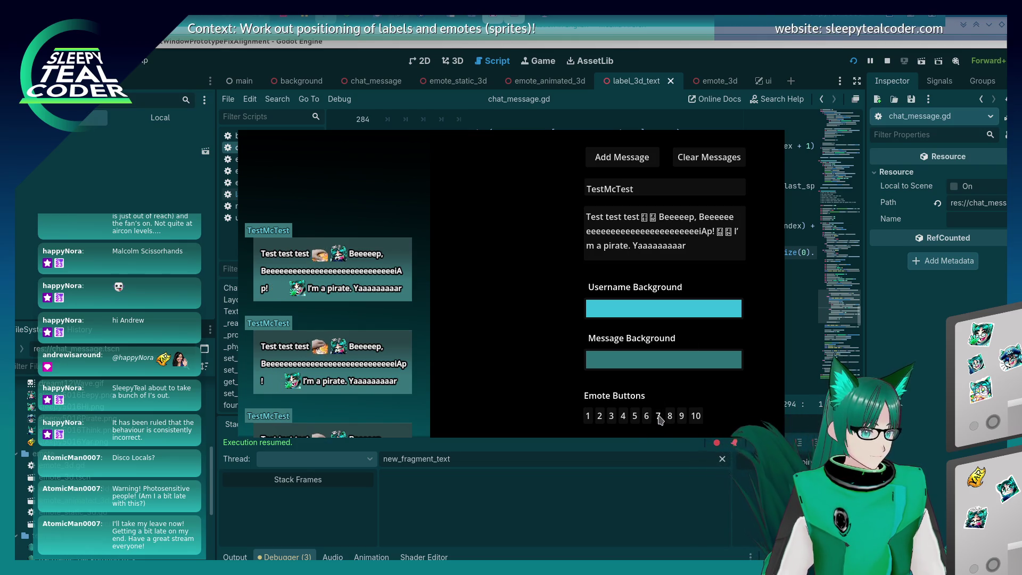
left_click(670, 416)
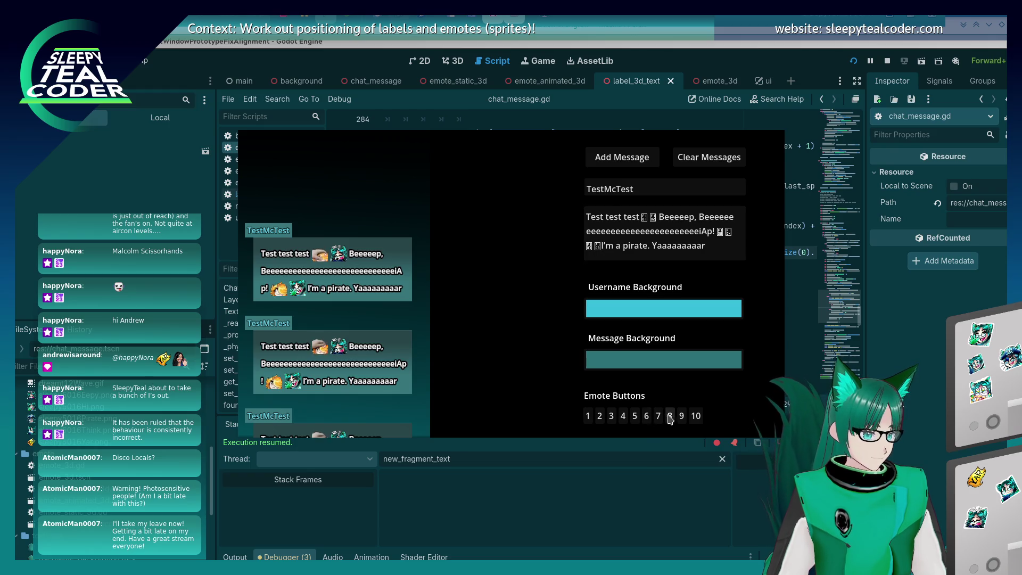
left_click(607, 158)
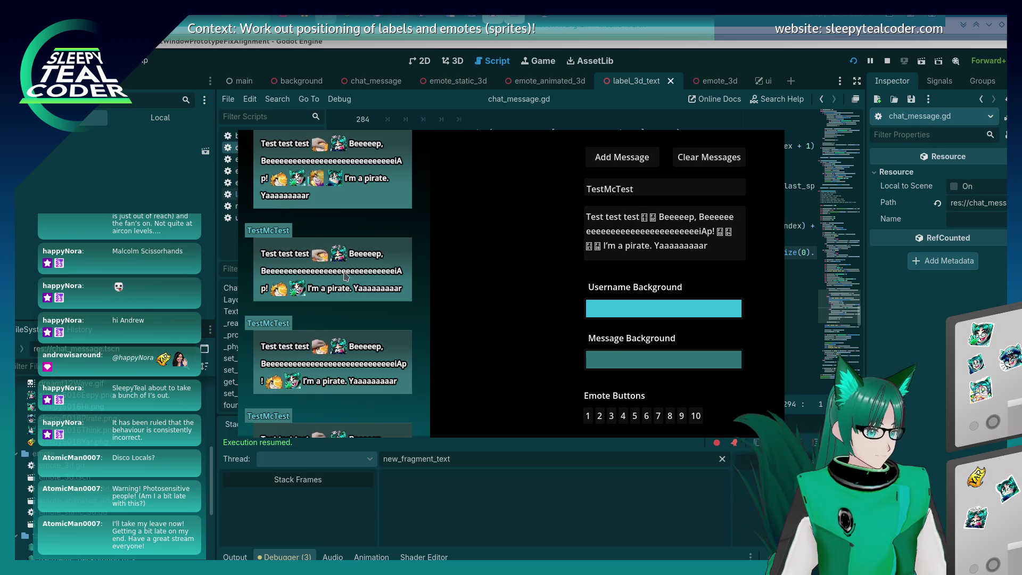
scroll(373, 277, "up", 2)
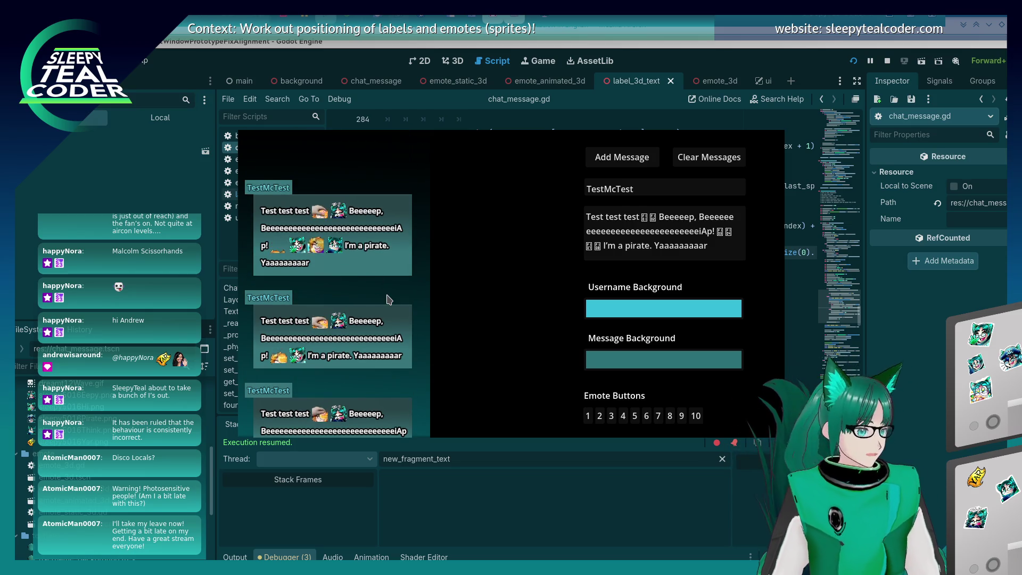
- Insert emotes 1 and 10 before "I'm a pirate", post it, then add an emote at the start
left_click(600, 246)
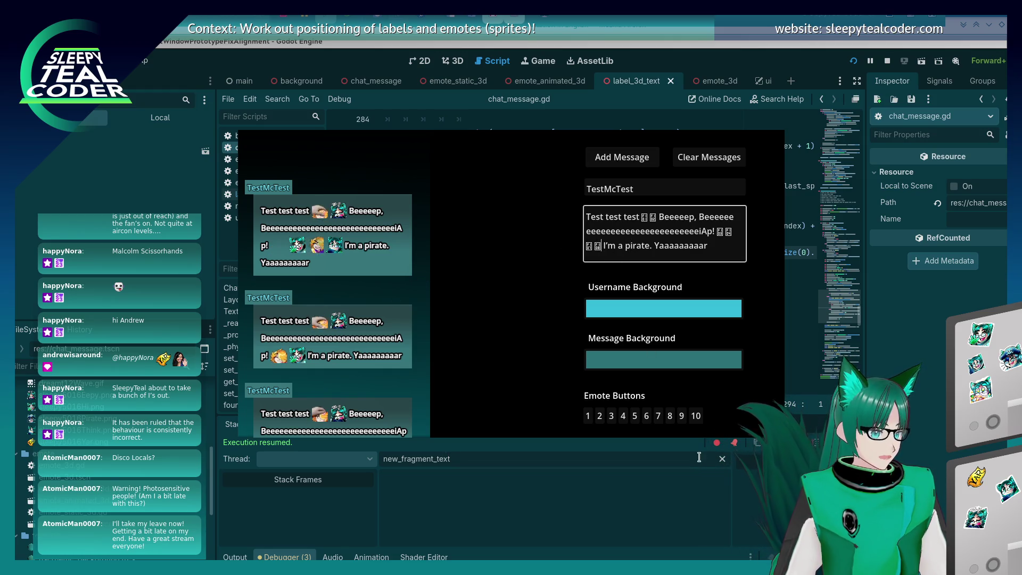
key("ctrl+v")
left_click(592, 243)
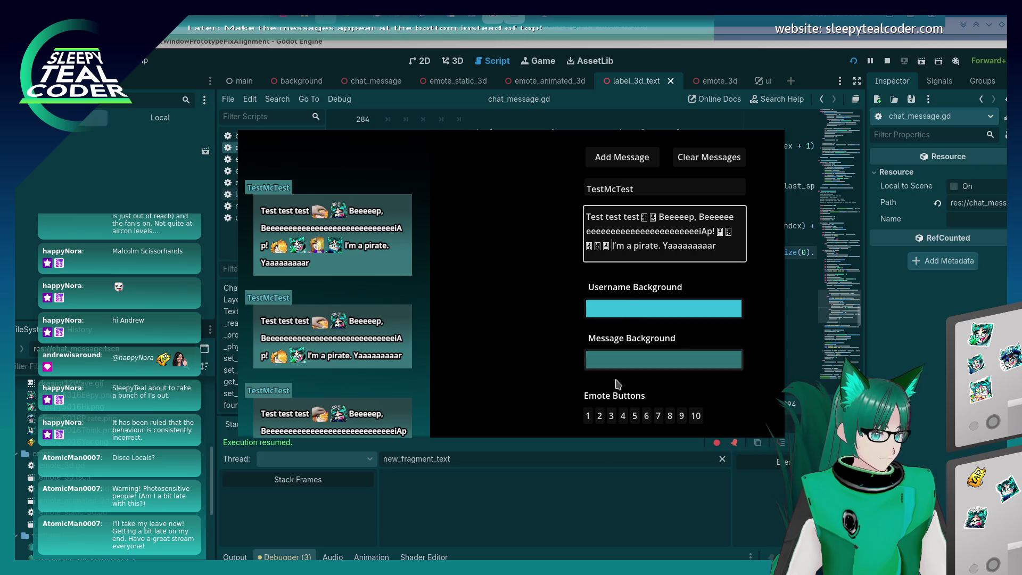
left_click(588, 416)
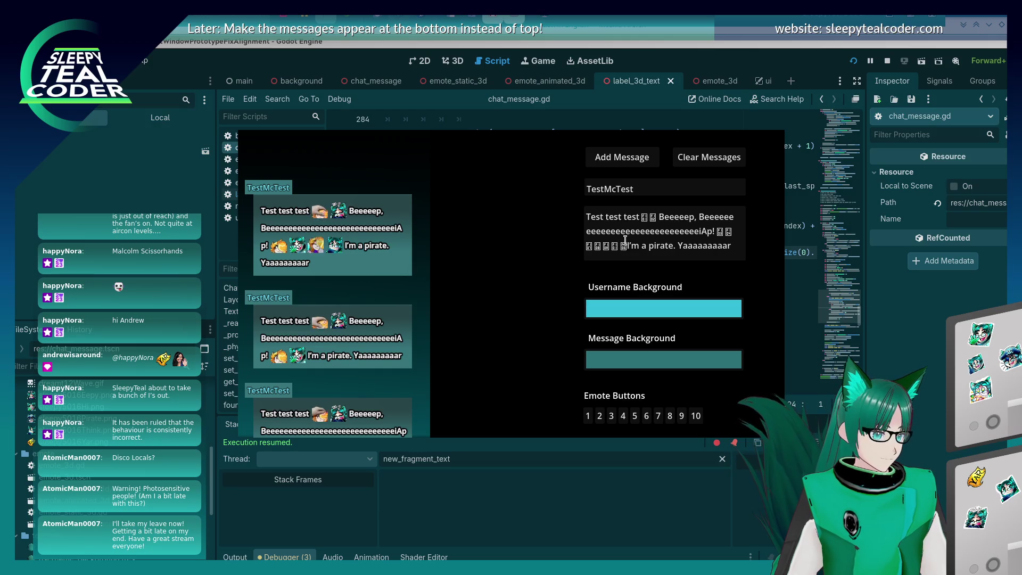
left_click(697, 416)
left_click(697, 416)
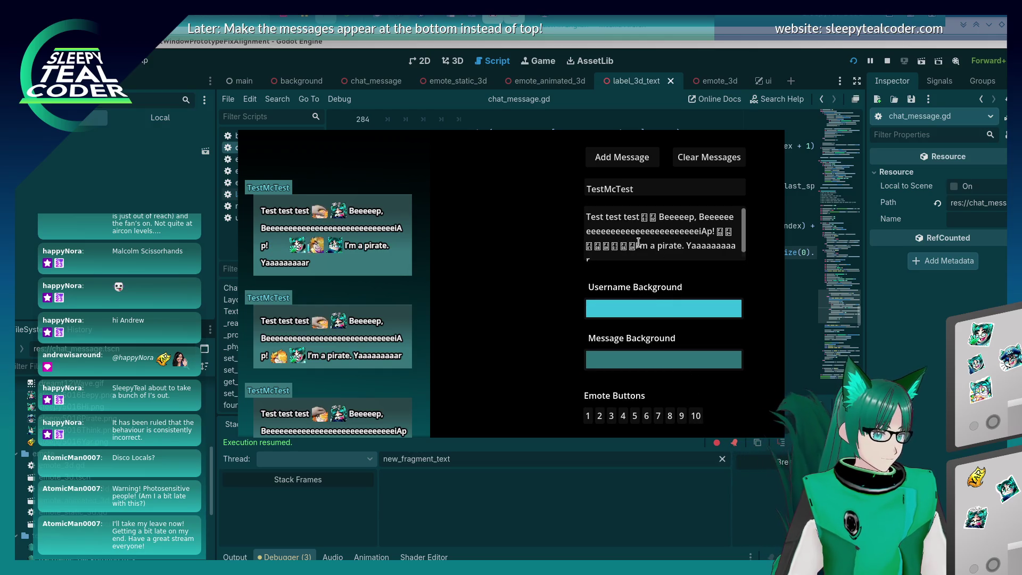
left_click(622, 157)
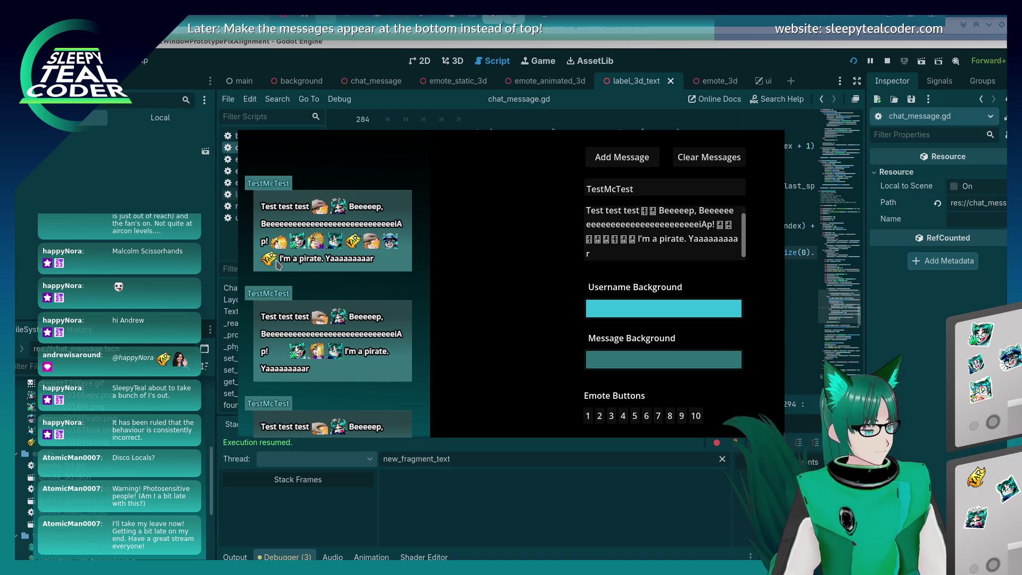
left_click(588, 209)
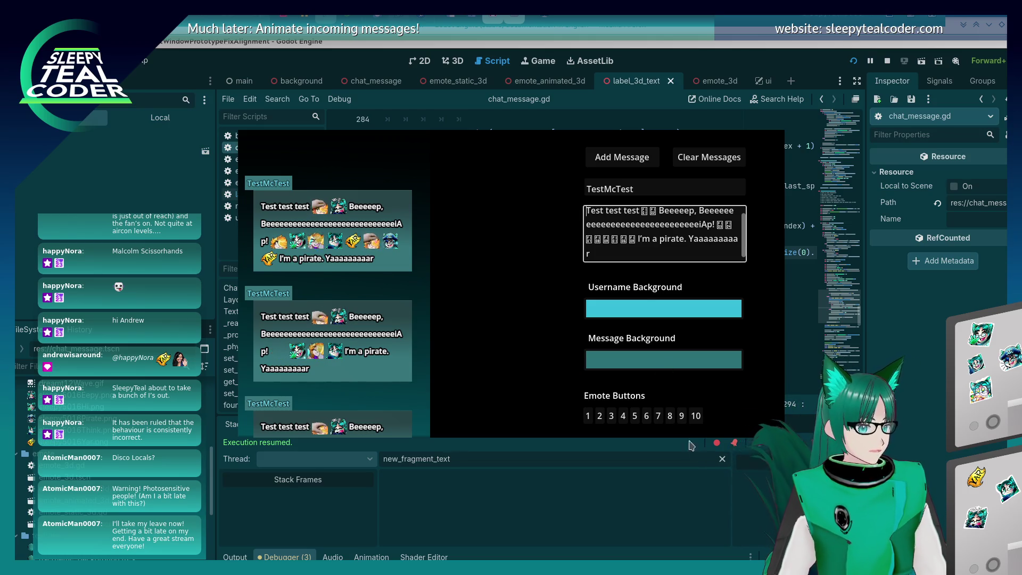
left_click(696, 416)
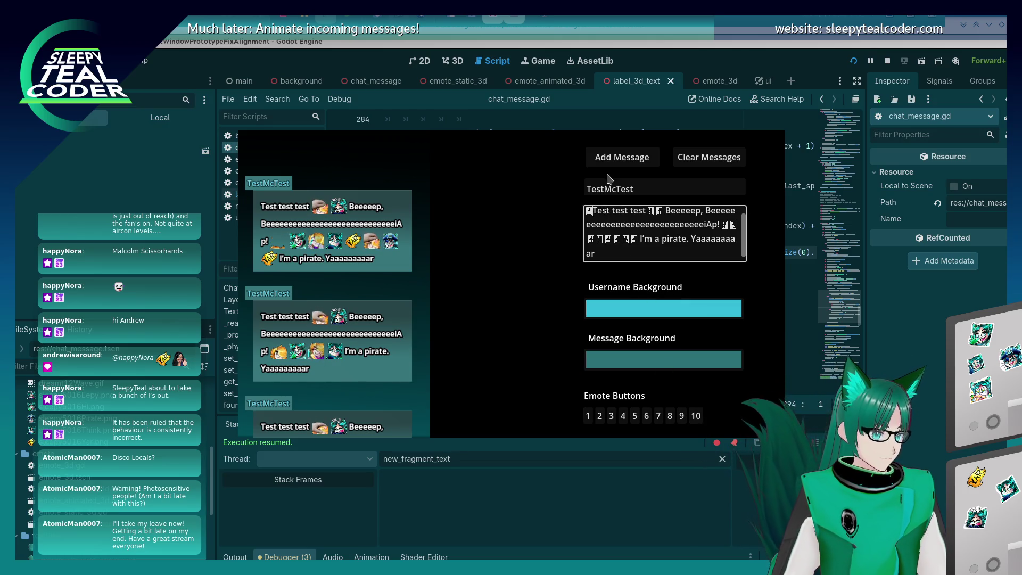
- Post the message, delete its leading emote, and post the corrected version
left_click(622, 157)
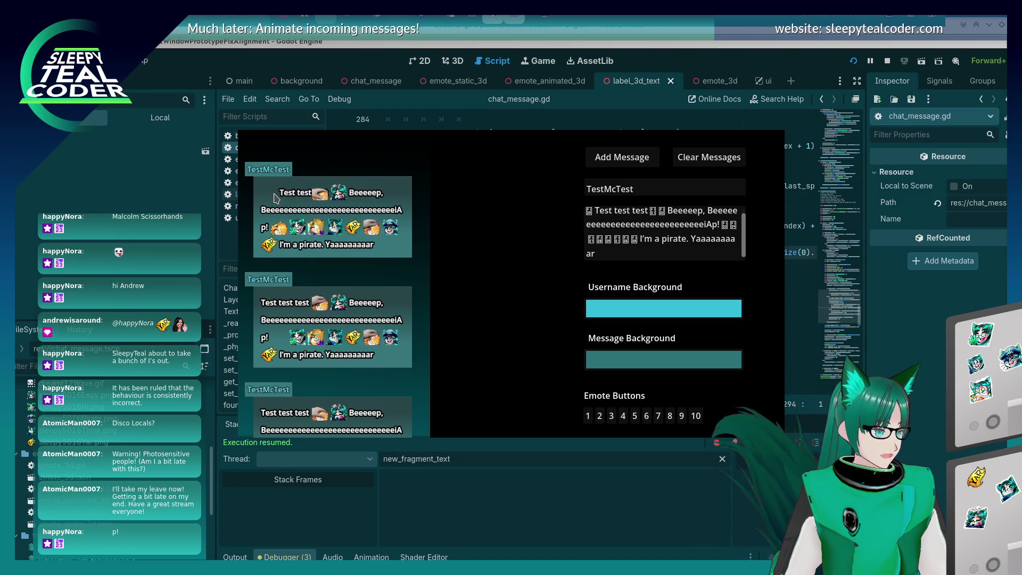
left_click(590, 210)
key("Delete")
left_click(617, 157)
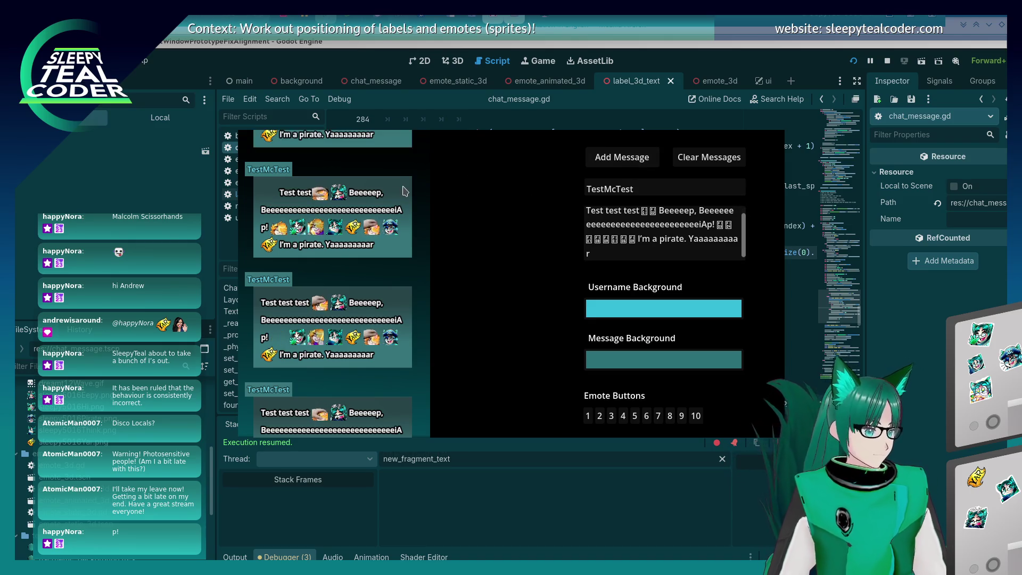
- Append three emotes after 'Yaaaaaaaaar' and bring the running game's debug window to the front
left_click(595, 255)
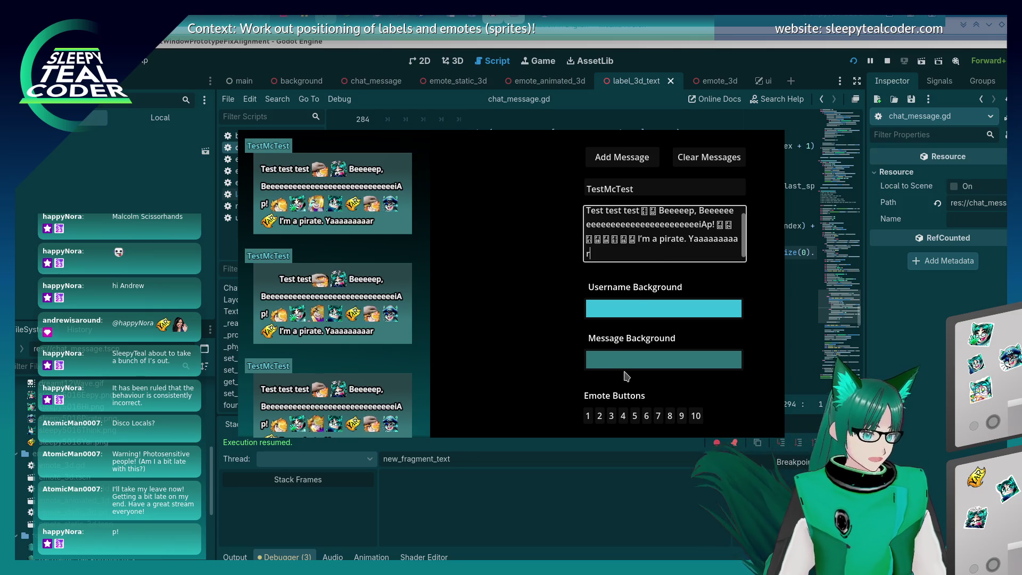
left_click(636, 416)
left_click(647, 259)
left_click(646, 416)
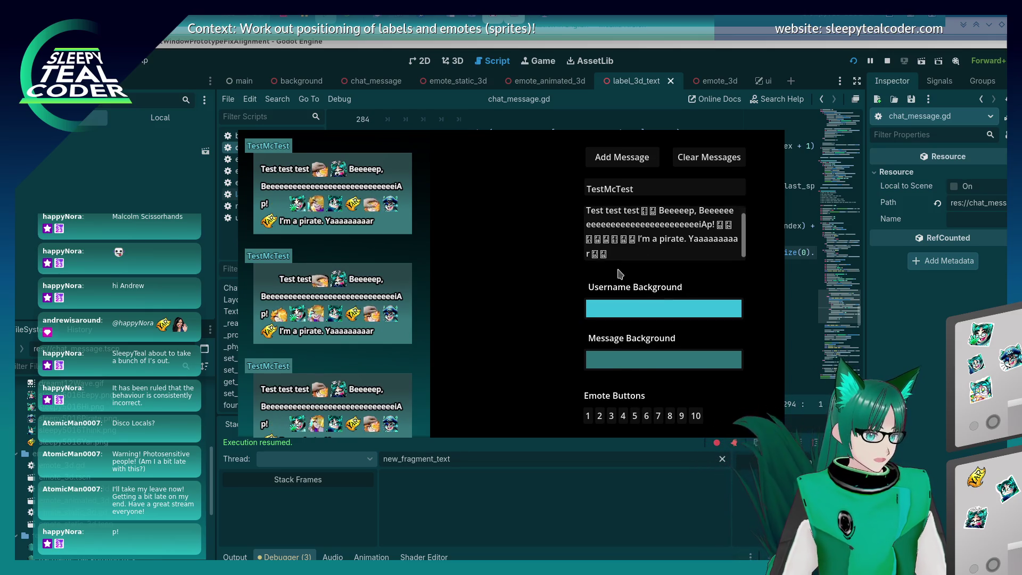
left_click(658, 415)
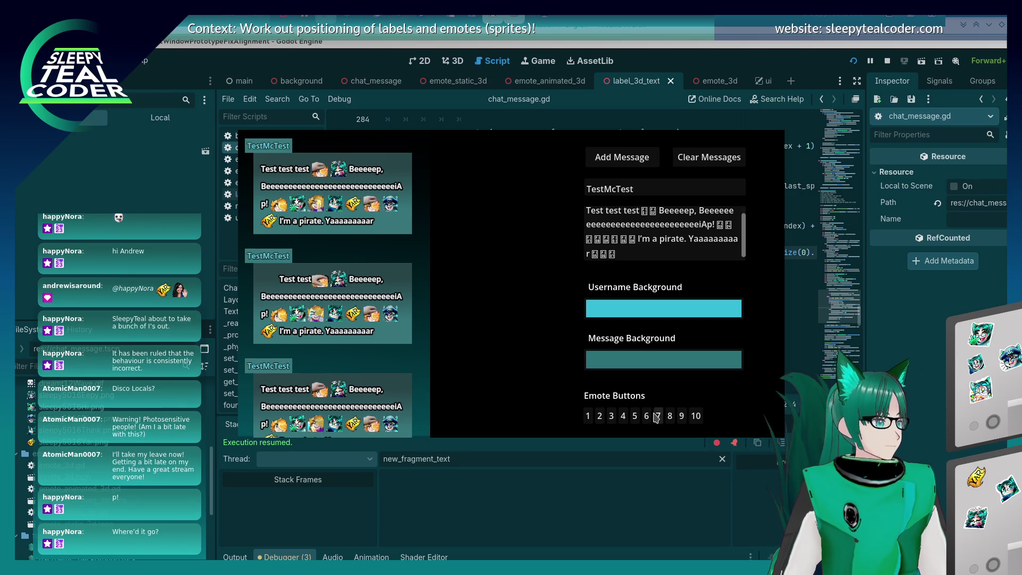
left_click(652, 254)
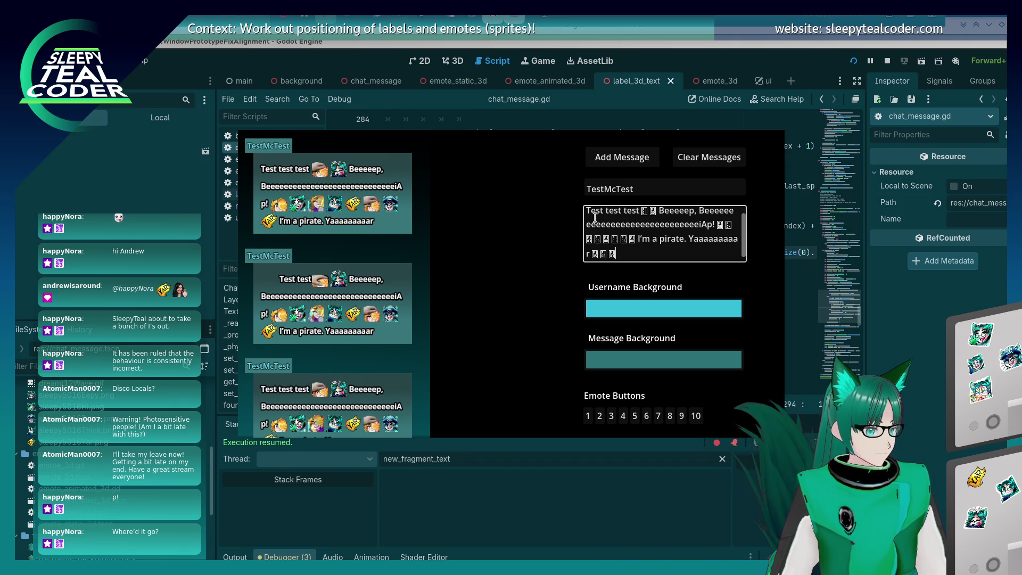
key("alt+Tab")
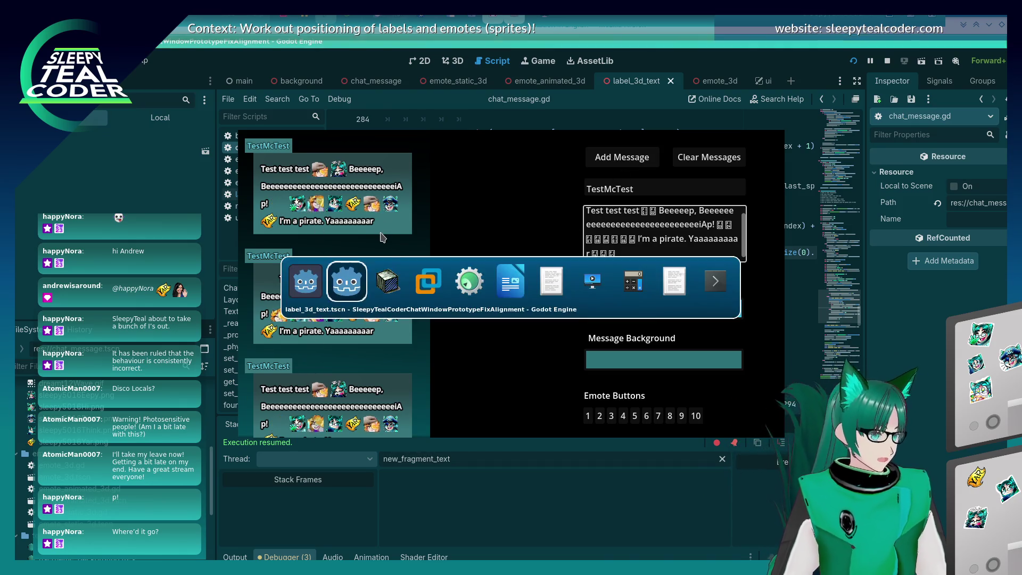
key("Tab")
key("Tab")
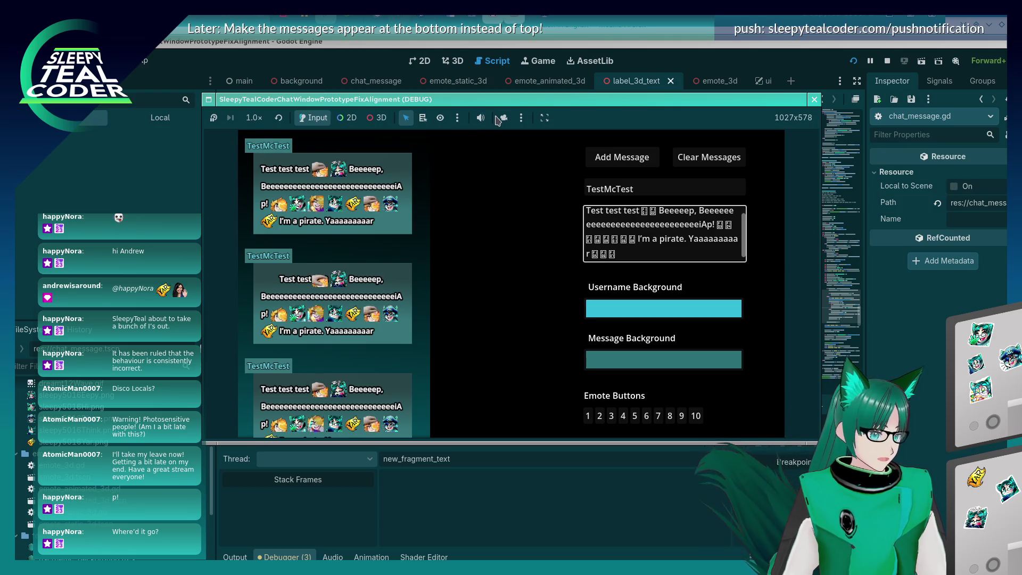
- View the running chat through the free 3D camera, orbit it, and select the stray YAR emote sprite
left_click(382, 117)
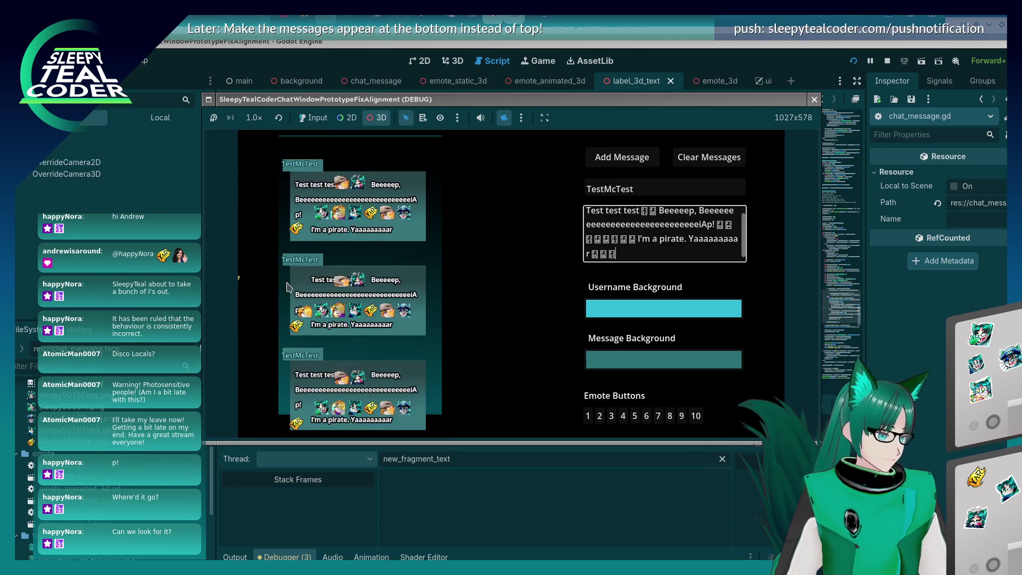
left_click_drag(287, 293, 467, 244)
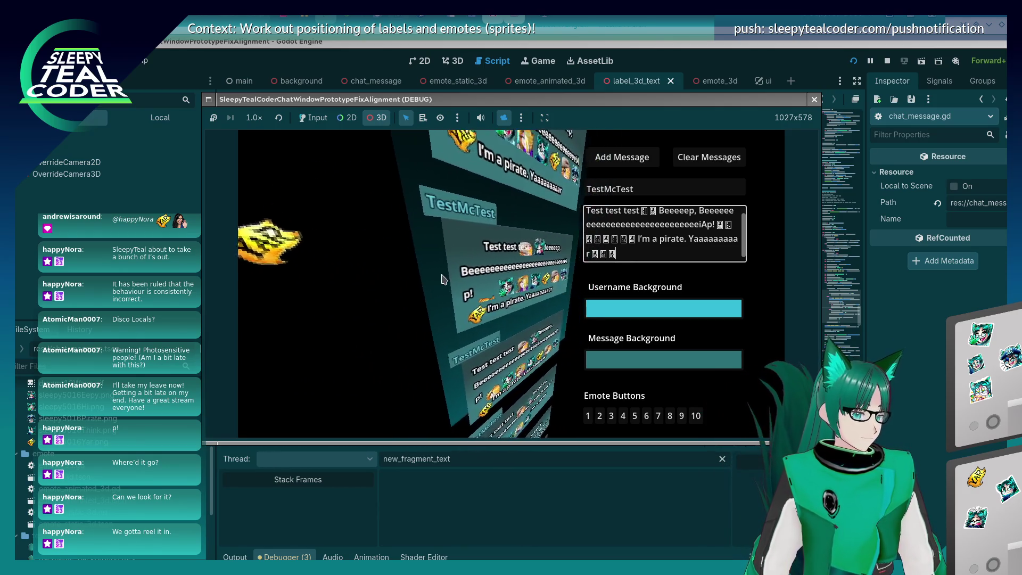
key("alt+Tab")
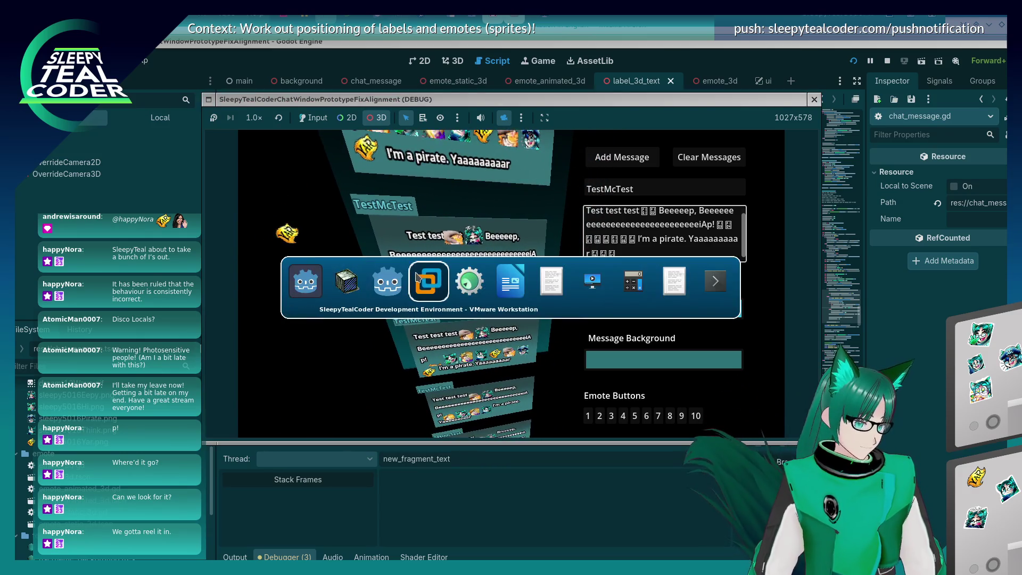
key("alt+Tab")
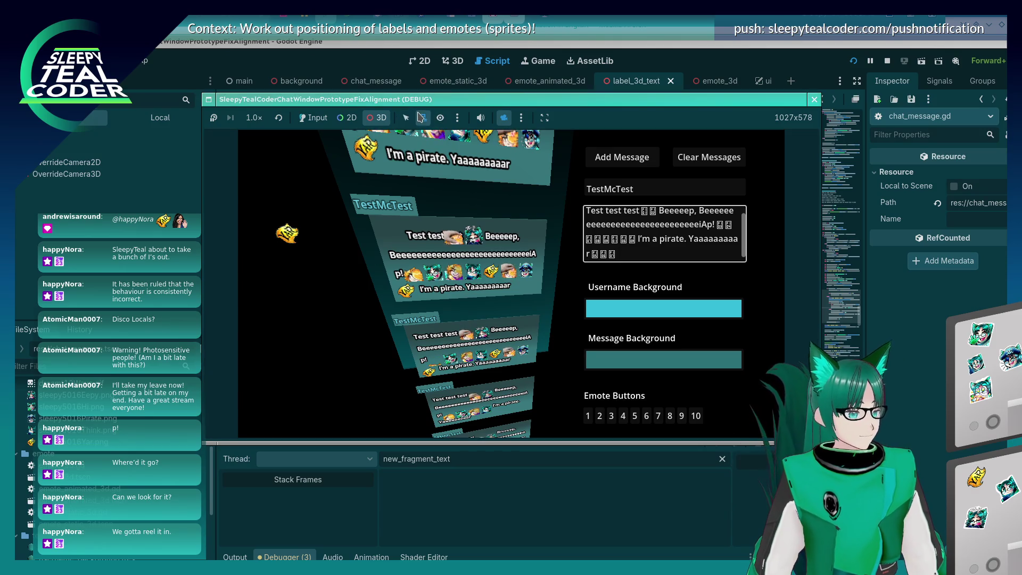
left_click(305, 236)
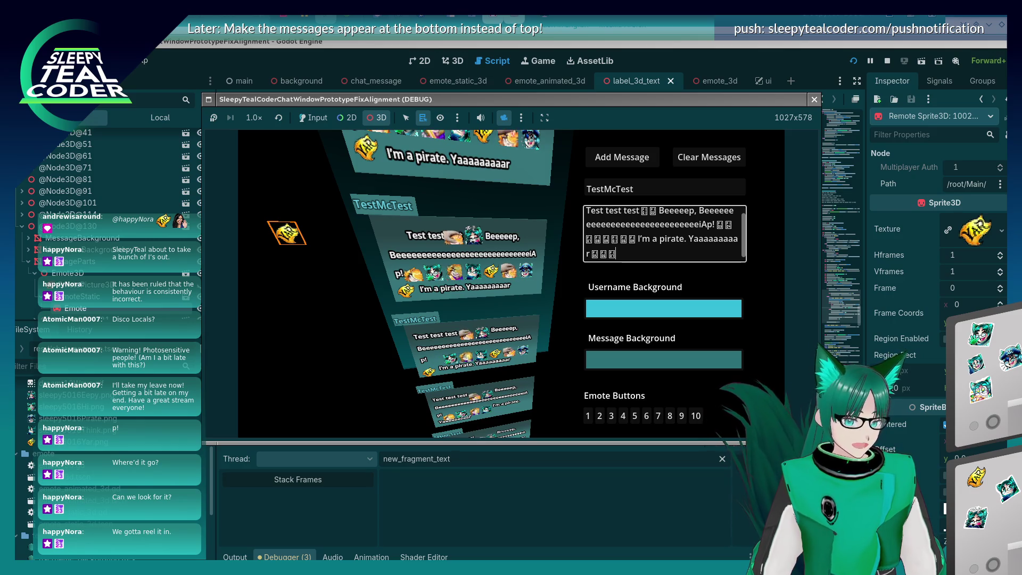
- Scroll the Inspector to the emote's Transform and set Position x to 1.25
key("alt+Tab")
scroll(937, 298, "down", 10)
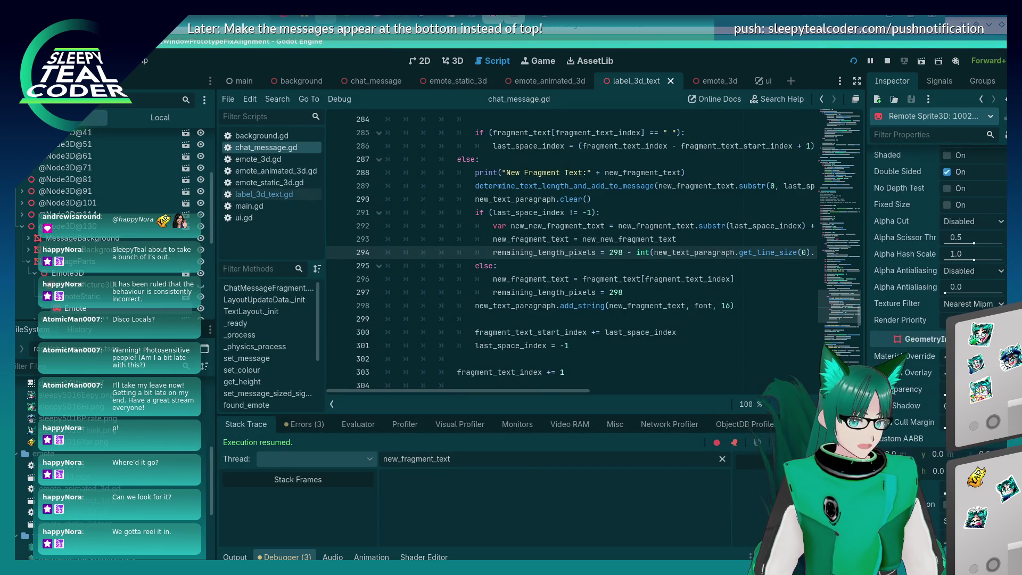
scroll(924, 435, "down", 5)
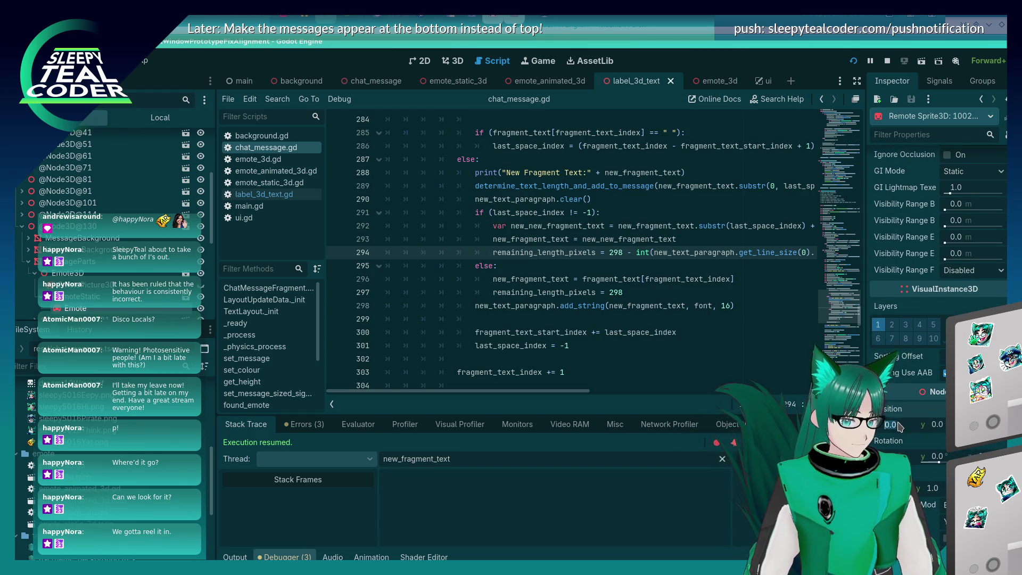
key("alt+Tab")
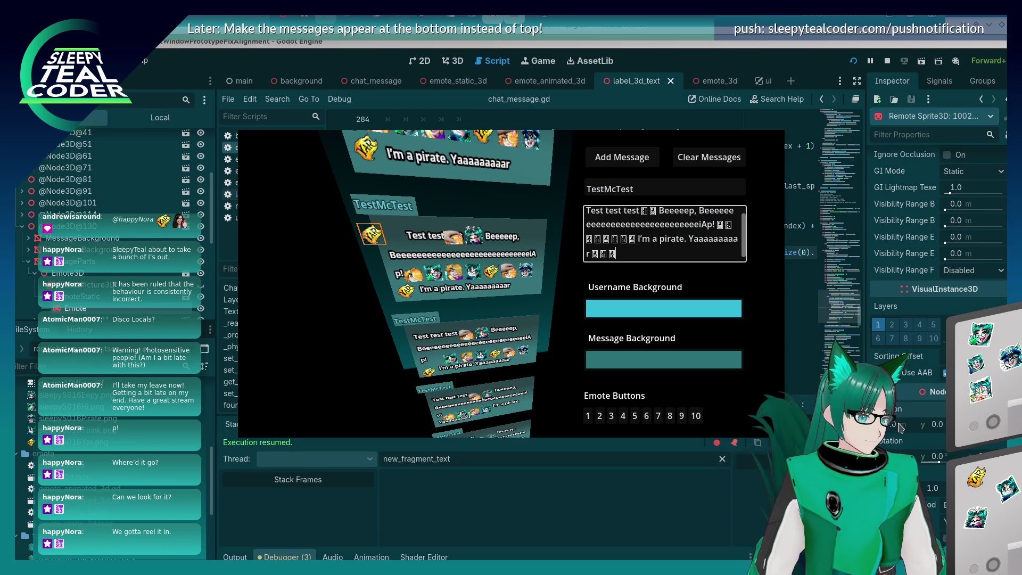
key("alt+Tab")
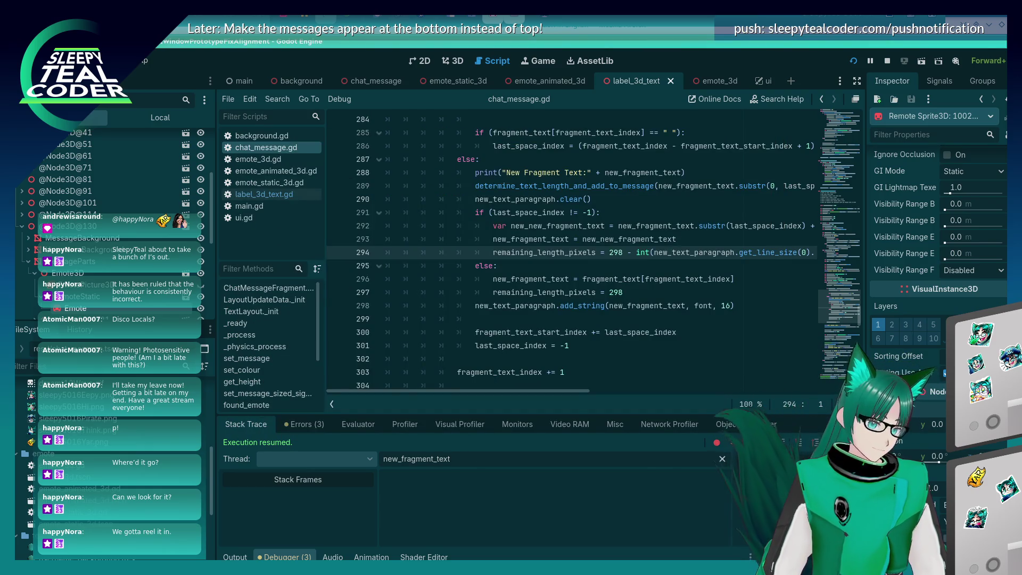
key("alt+Tab")
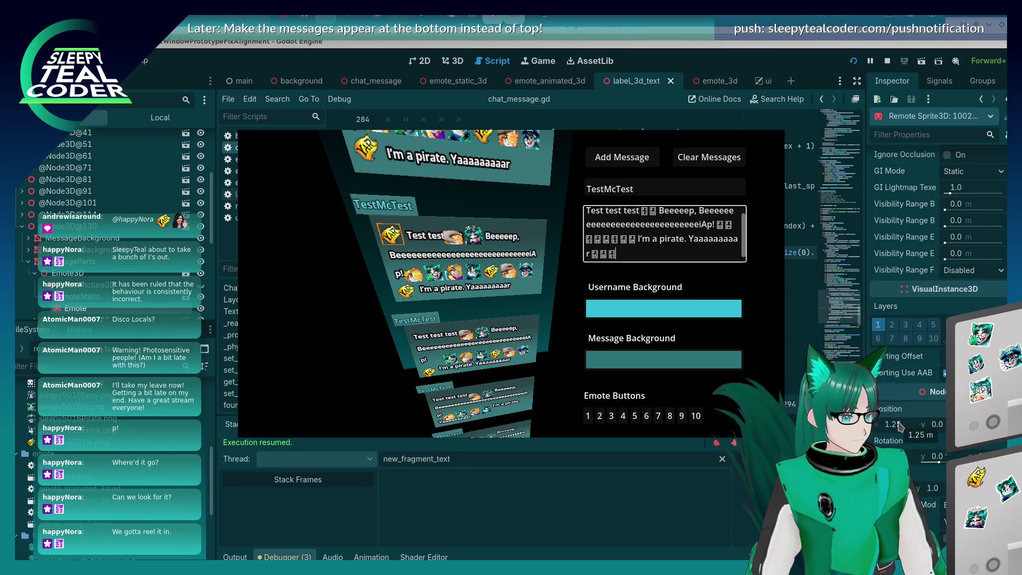
mouse_move(528, 340)
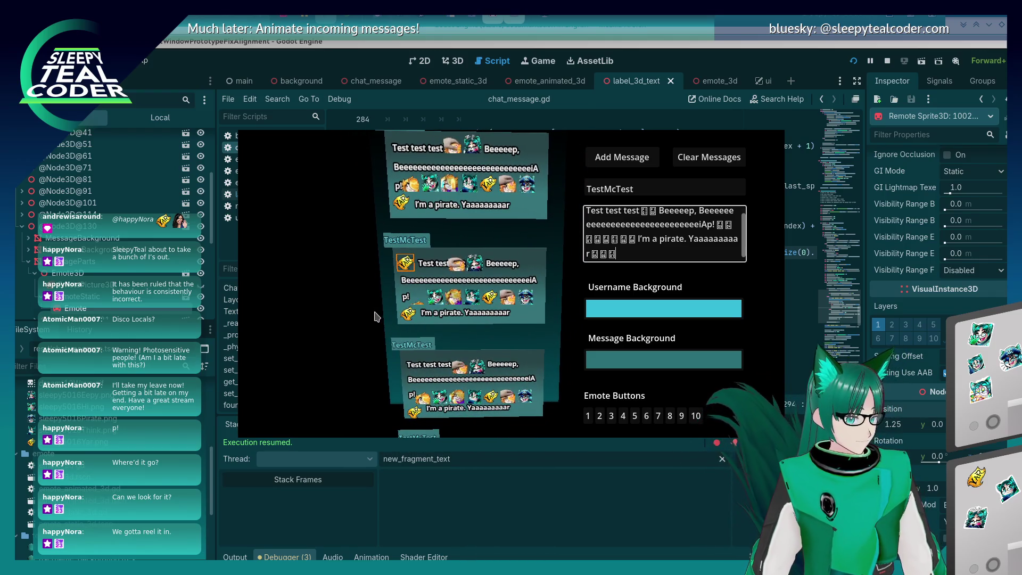
- Toggle the game's camera override off and back on to view the repositioned emote
key("alt+Tab")
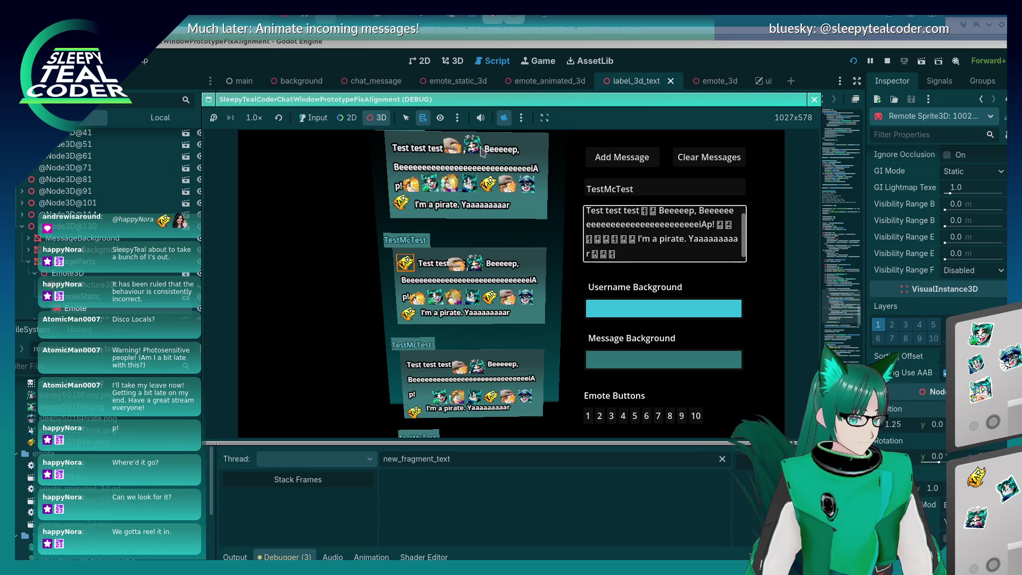
left_click(504, 117)
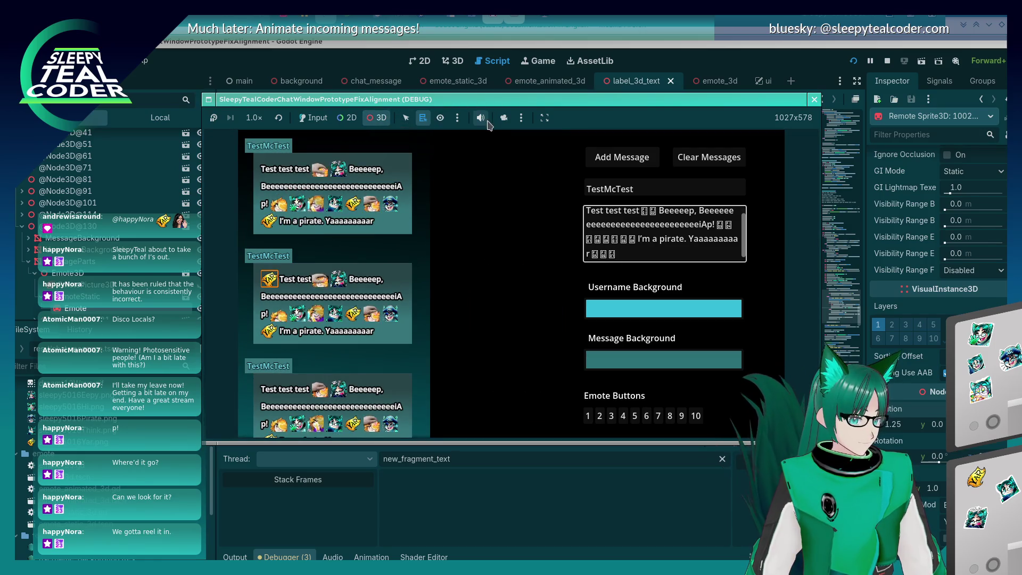
left_click(504, 118)
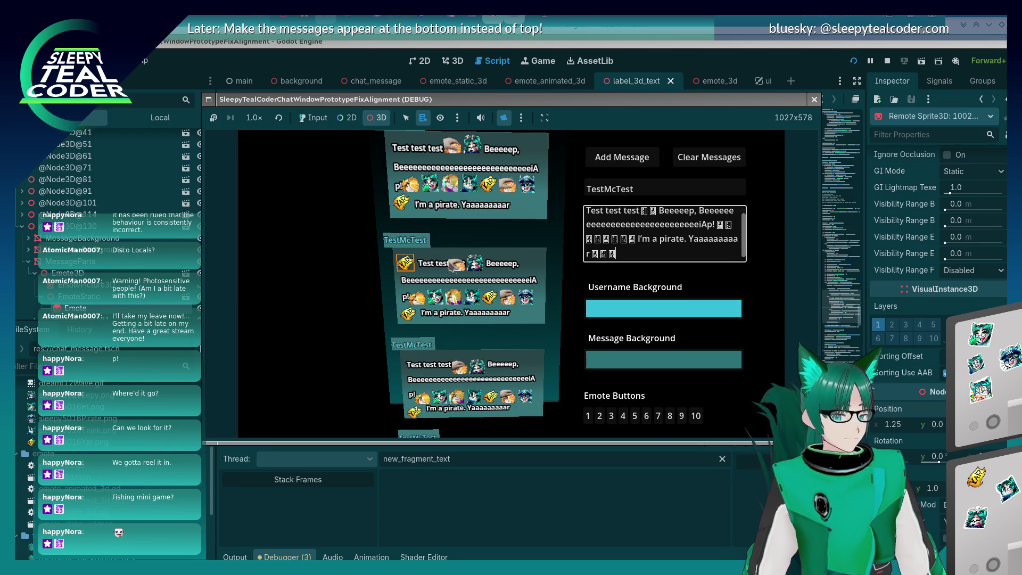
- Change the emote sprite's Position x to 1.3
left_click(893, 425)
type("1.3")
key("Return")
right_click(424, 286)
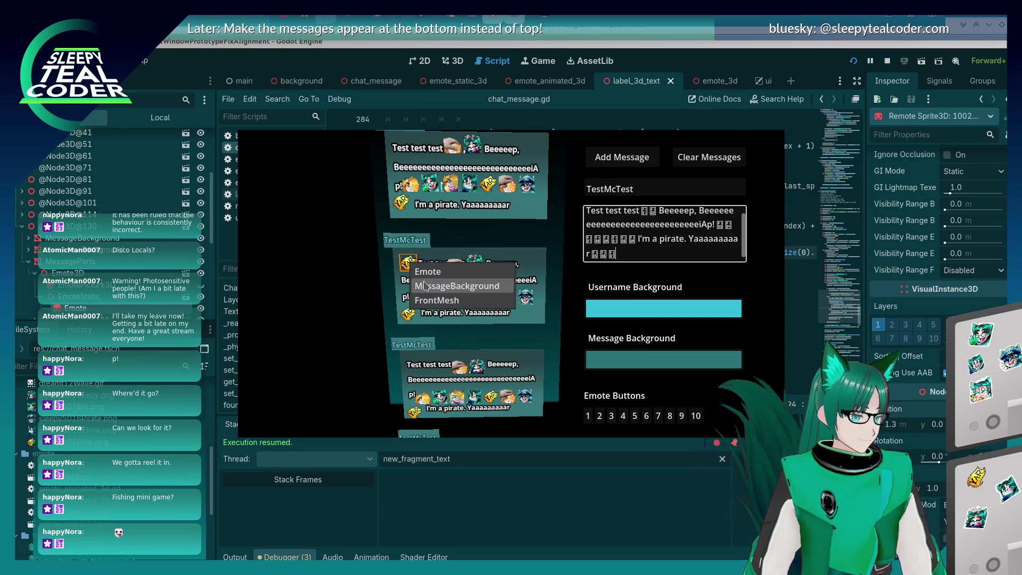
- Turn off the game's camera override to restore the normal flat chat view
key("alt+Tab")
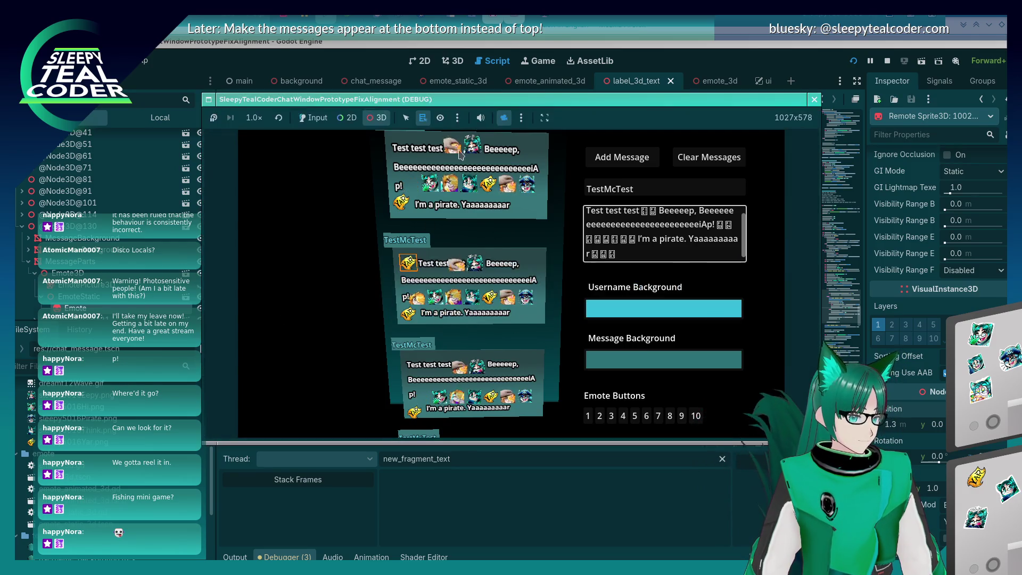
left_click(504, 118)
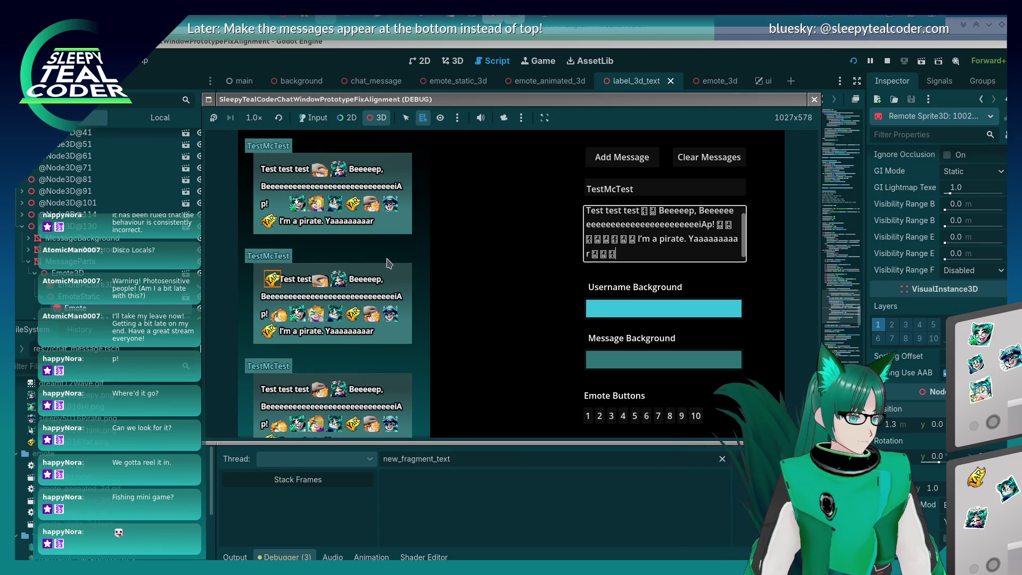
key("alt+Tab")
scroll(108, 285, "down", 3)
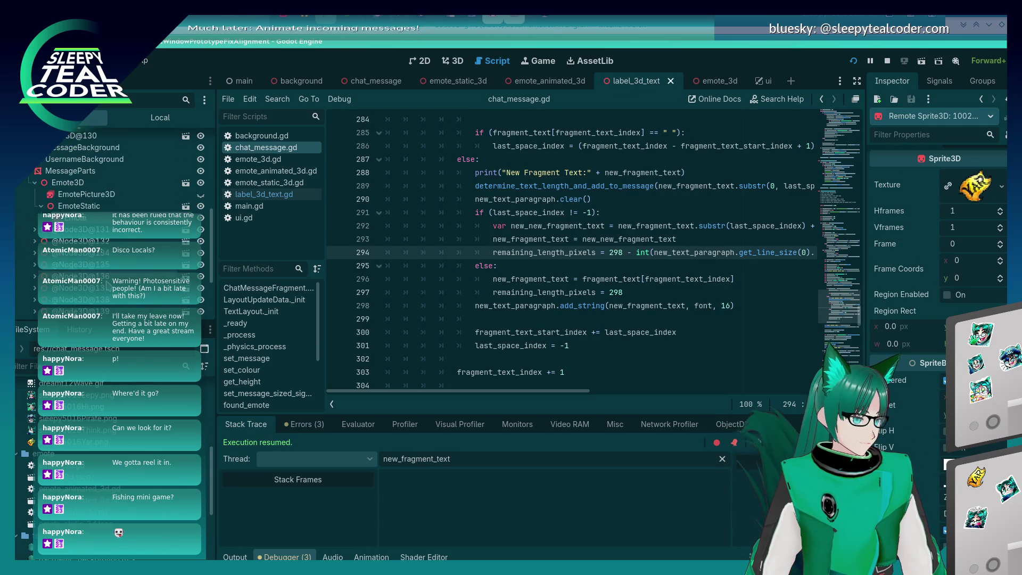
scroll(108, 285, "down", 4)
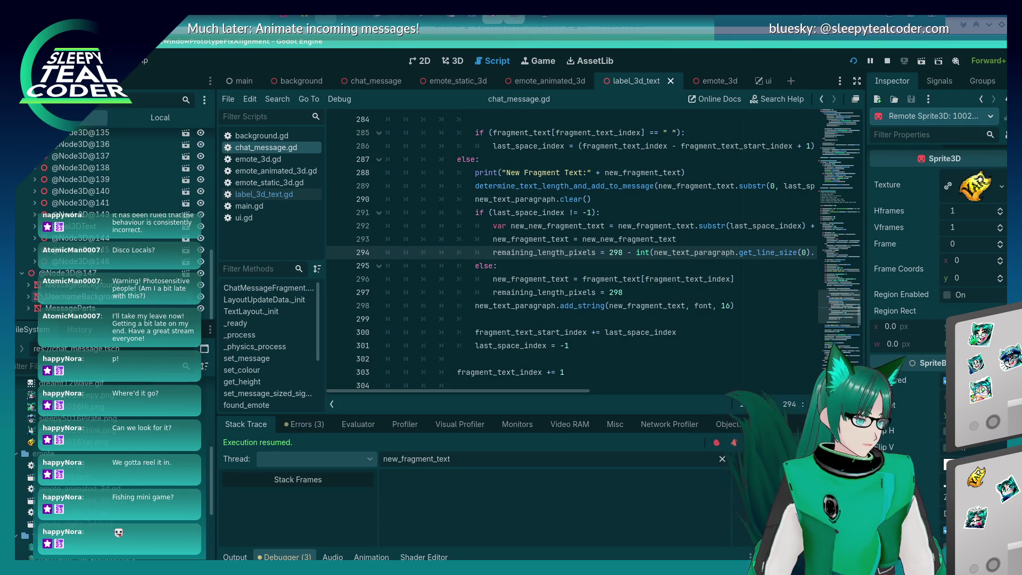
- Begin a test message in the game's text box with 'This is a test of somethig'
key("alt+Tab")
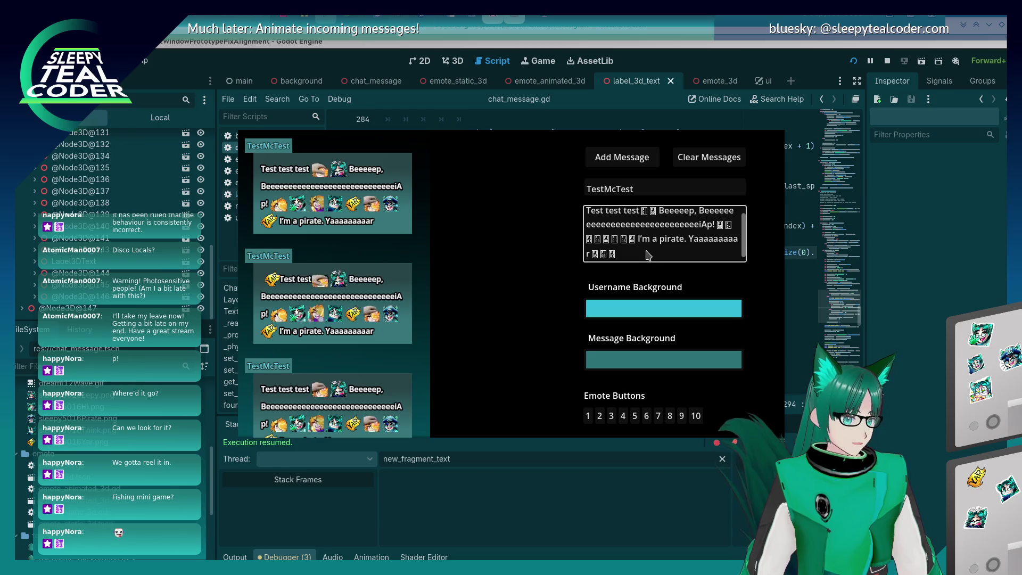
key("alt+Tab")
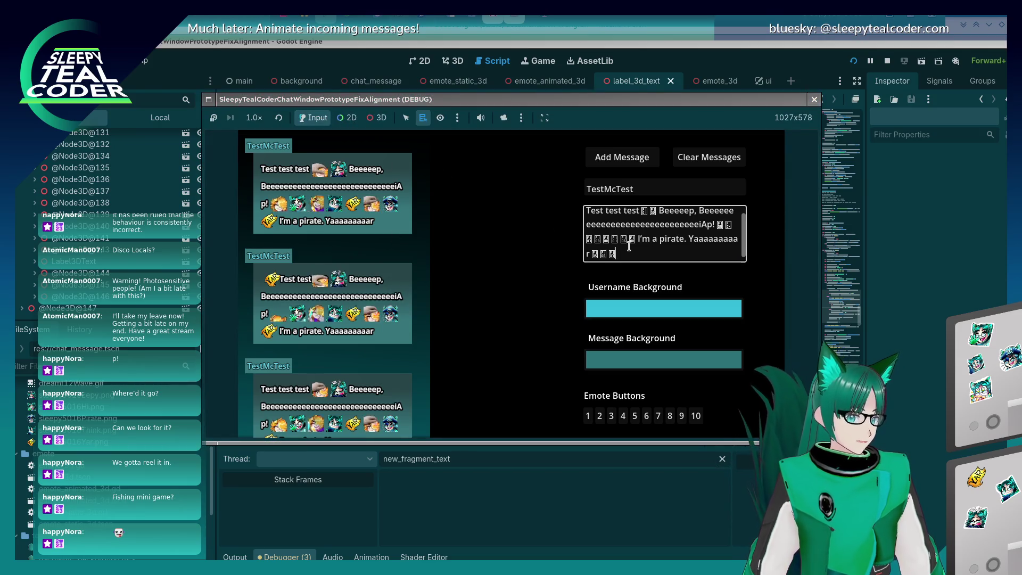
type("This ")
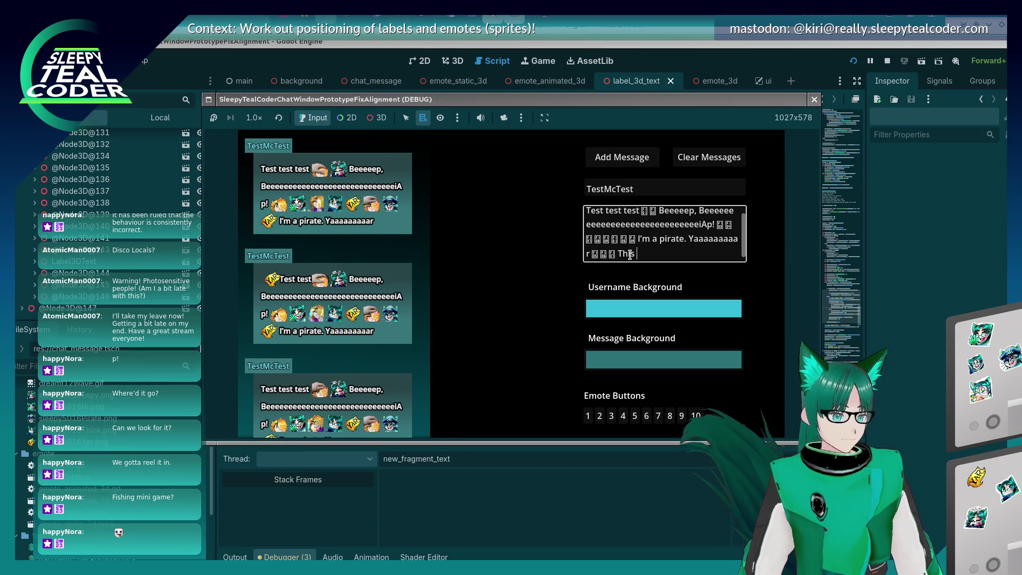
type("is a test of somethig")
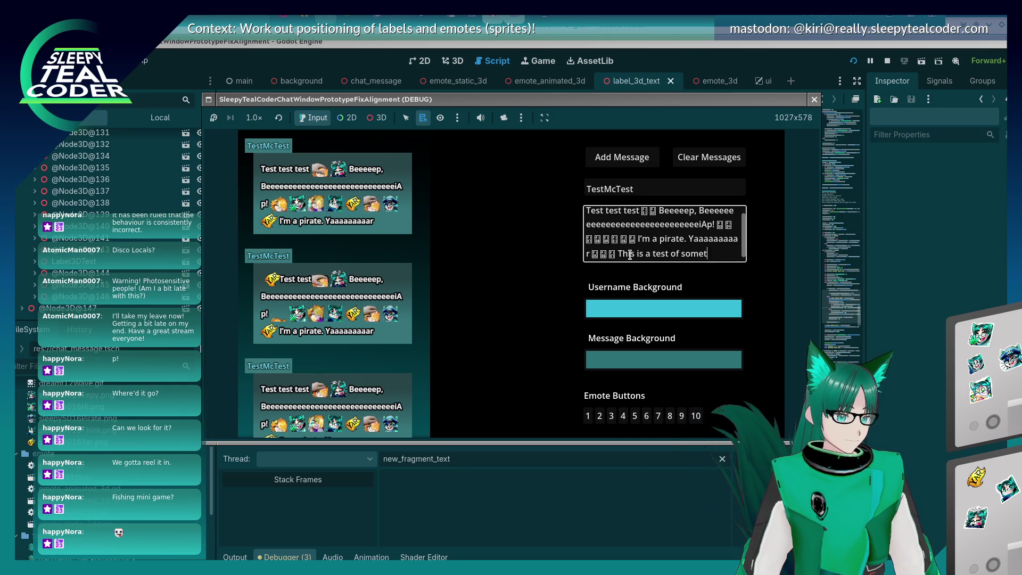
- Finish the long test sentence, fixing typos, ending 'should work, yay.', and post it to the chat
key("BackSpace")
key("BackSpace")
key("BackSpace")
type("a very long l")
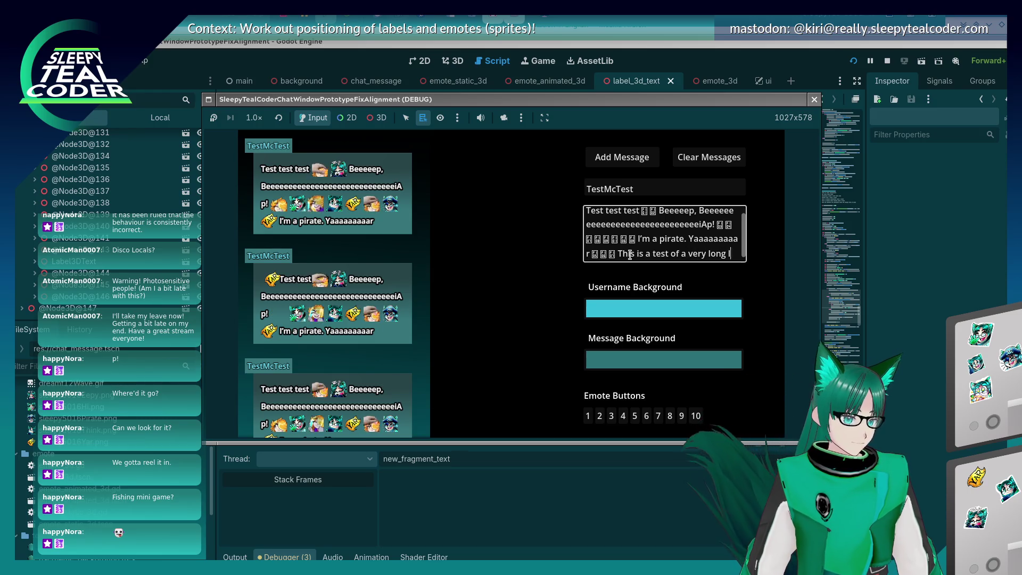
type("ine of t")
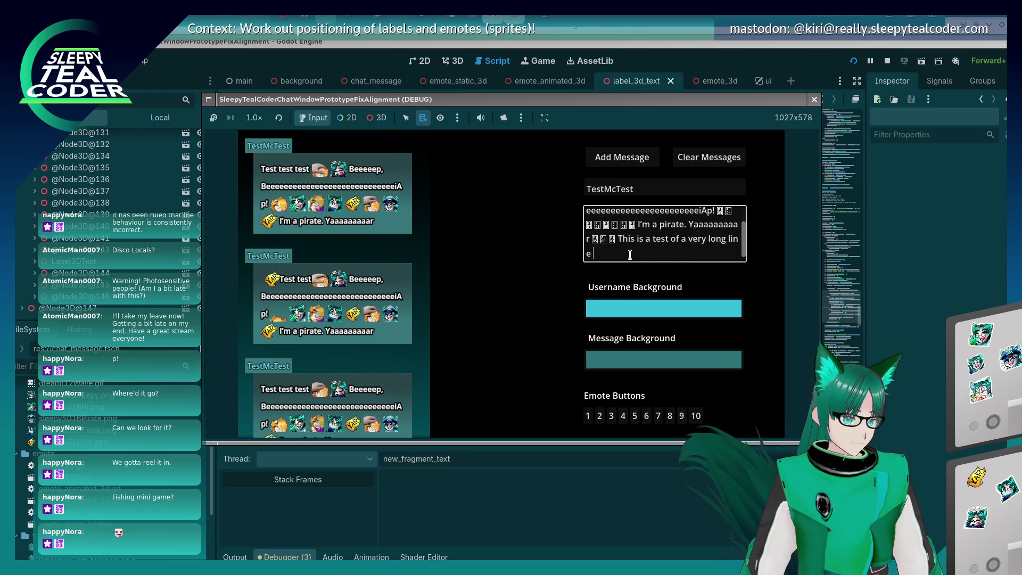
type("o see ")
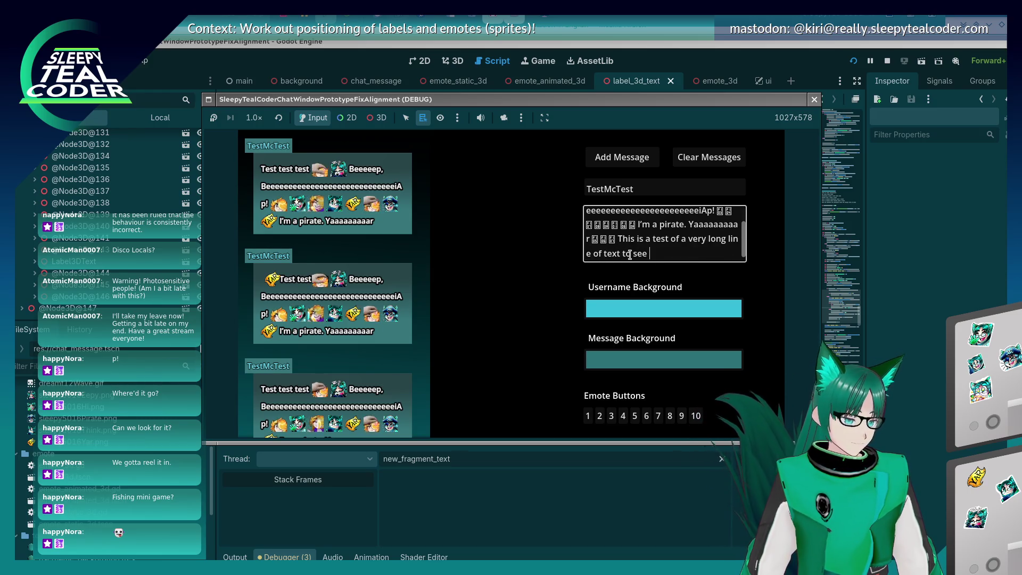
type("that it split")
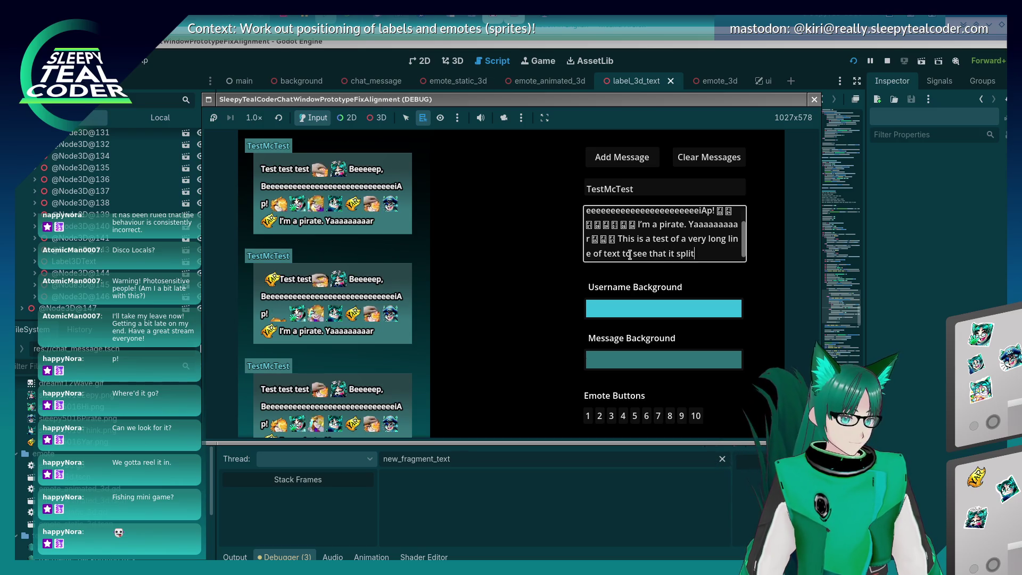
type("s aroperly a")
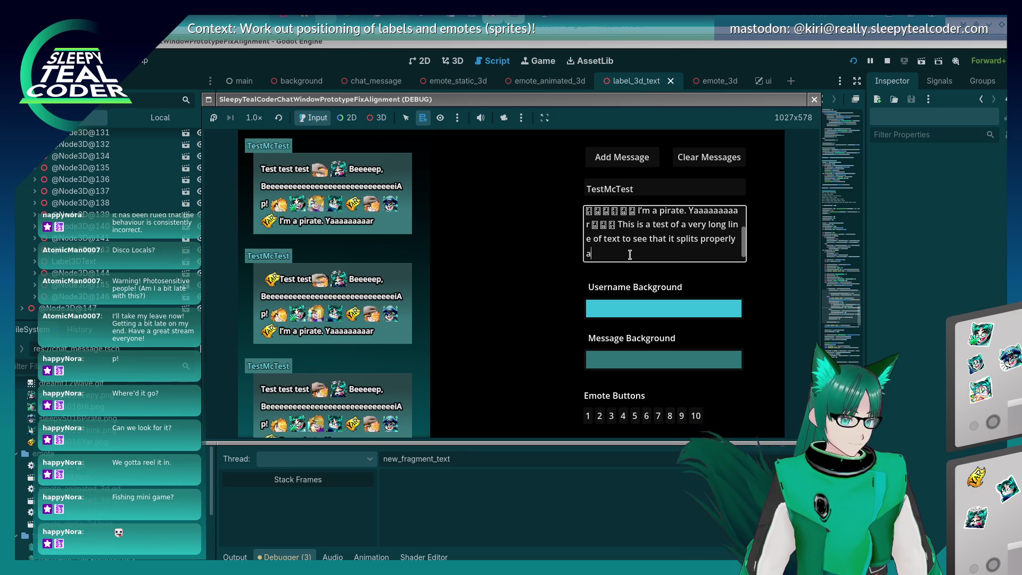
type("ross sev")
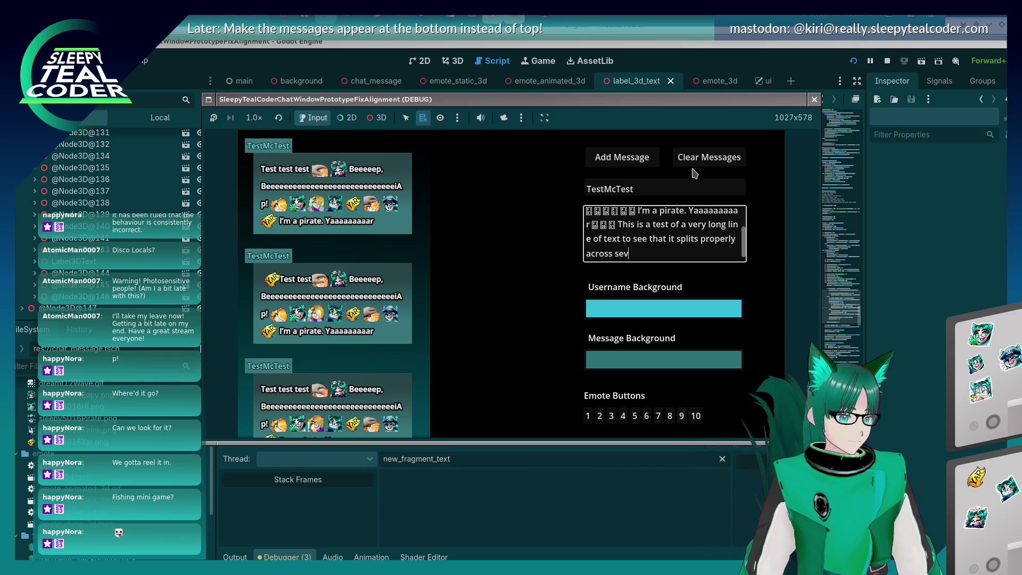
type("eraines because O")
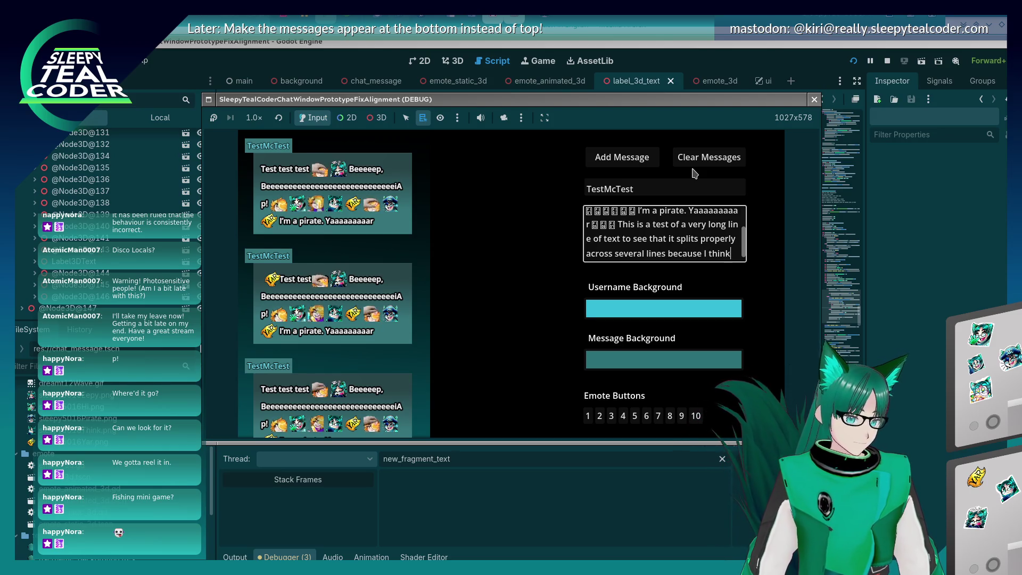
type(" this hsou")
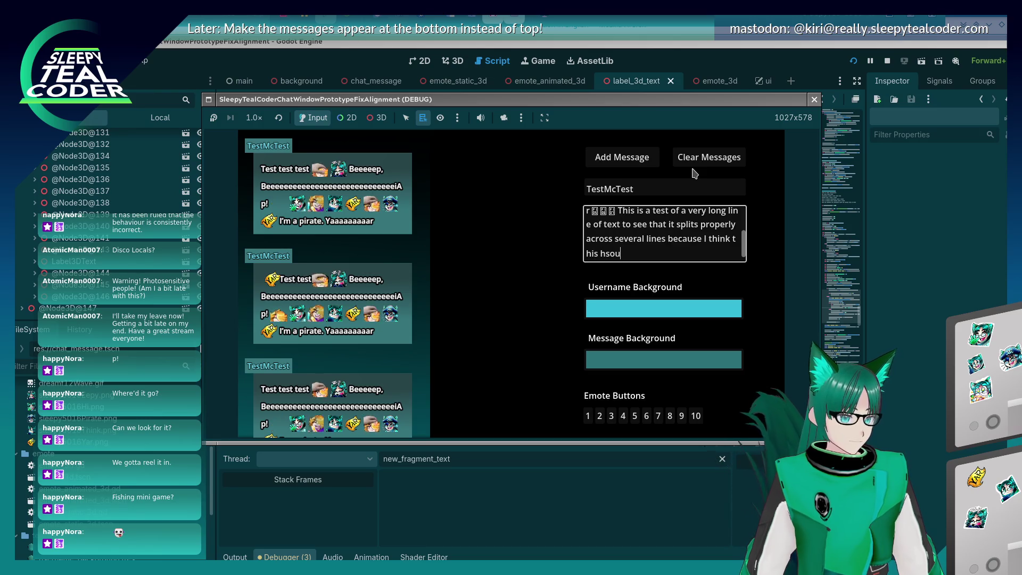
key("BackSpace")
key("BackSpace")
type("should ")
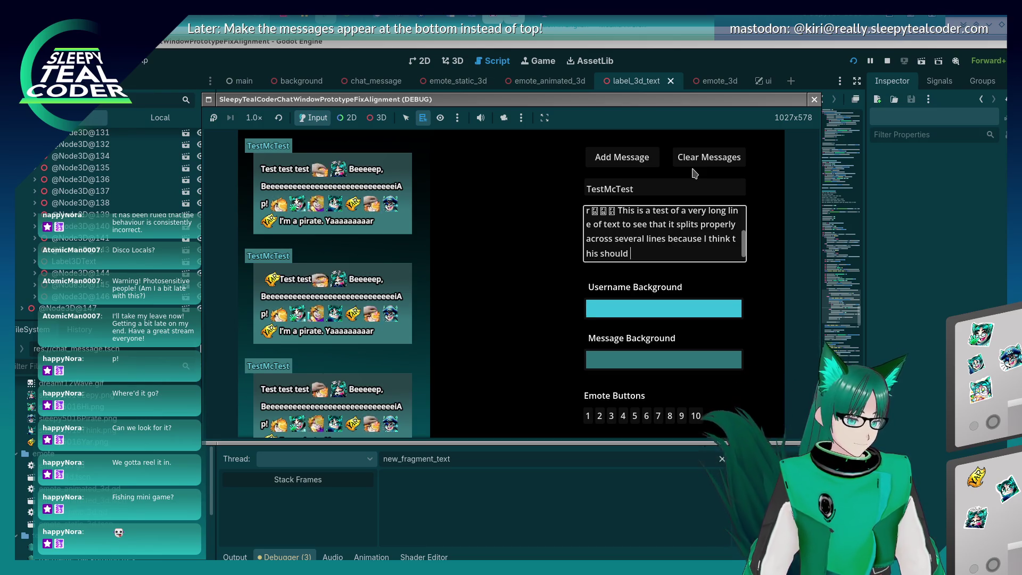
type("work, yay.")
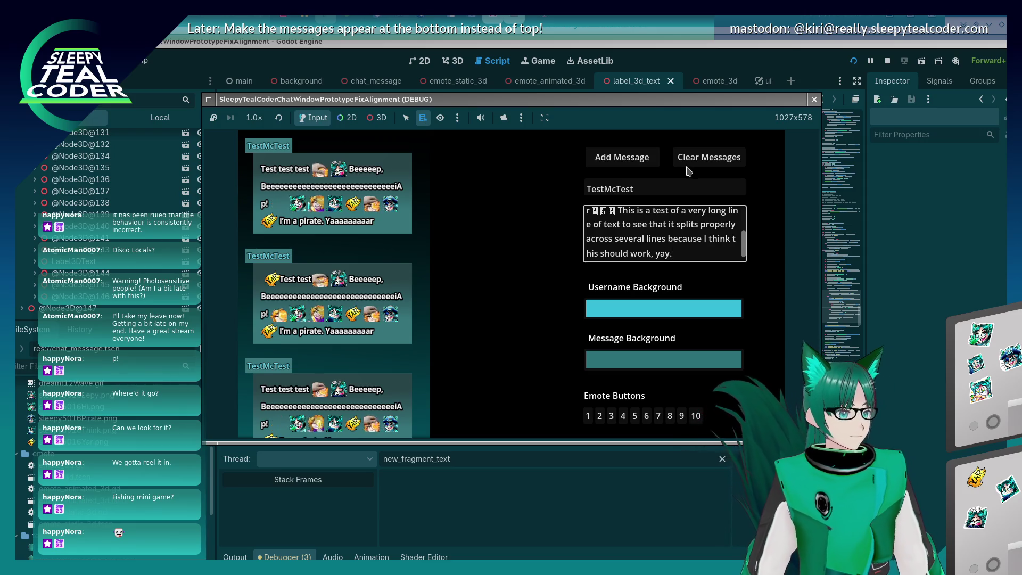
left_click(639, 159)
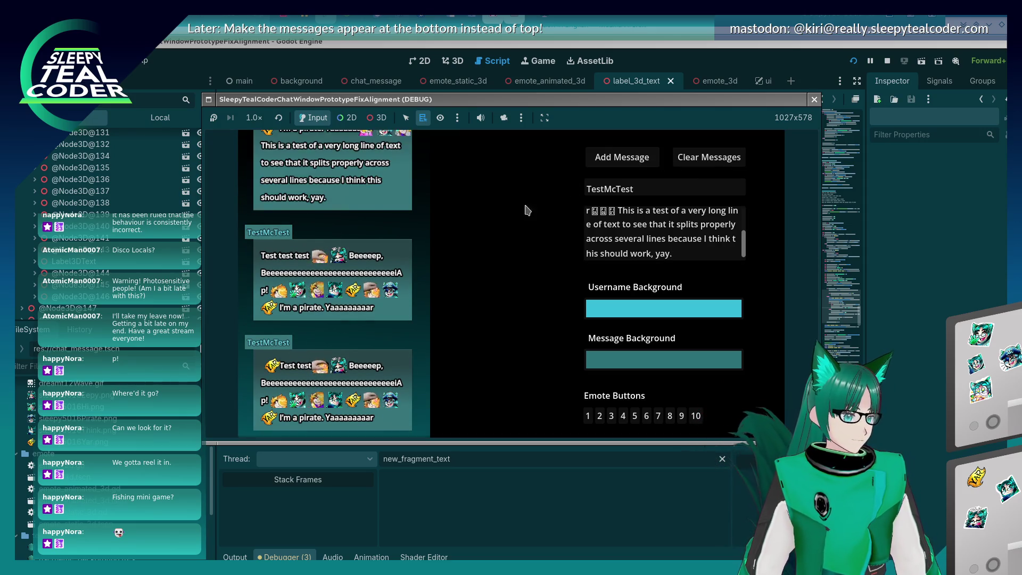
- Scroll up the chat to check the four-line wrapped message, then place the cursor at its end
scroll(414, 262, "up", 3)
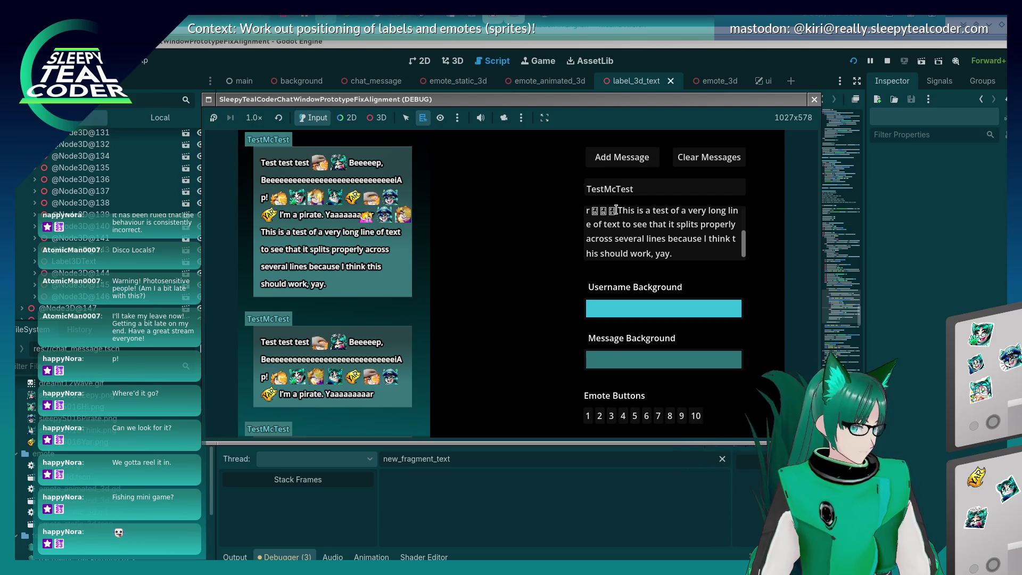
scroll(618, 238, "up", 4)
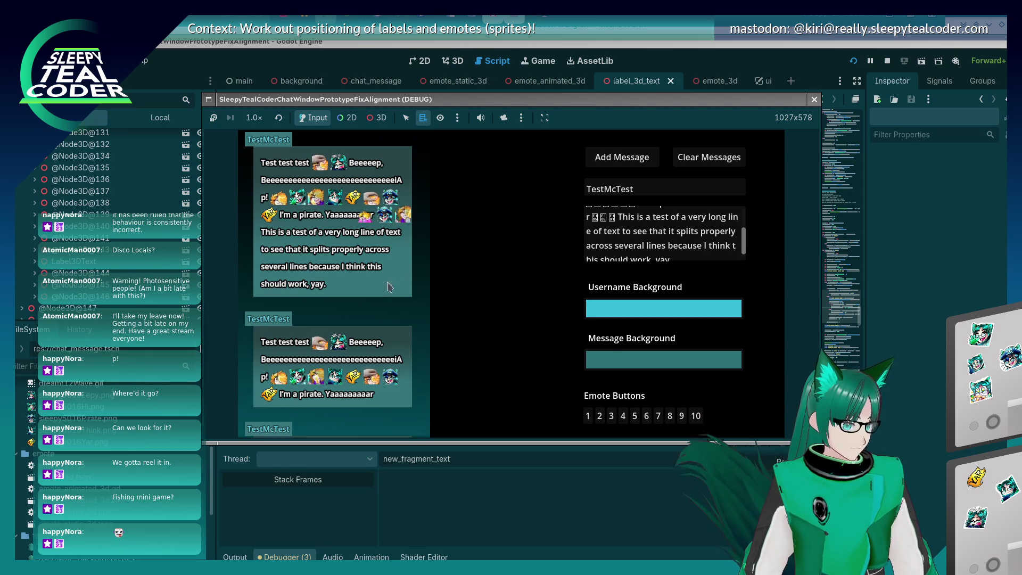
left_click(694, 252)
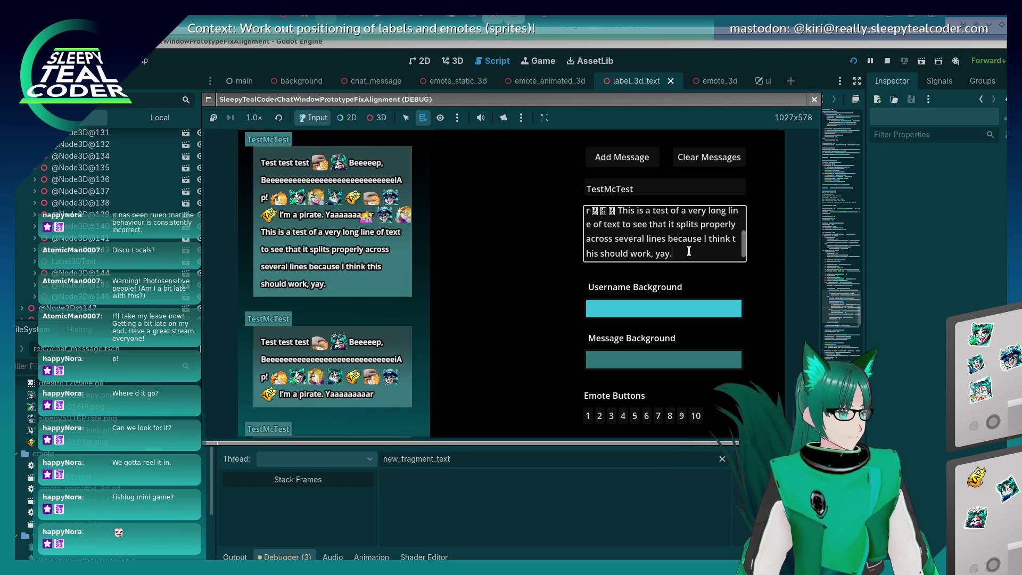
- Append 'Also yarr' plus many pasted 'yarr' copies to the message and add it to the chat
type(" Also y")
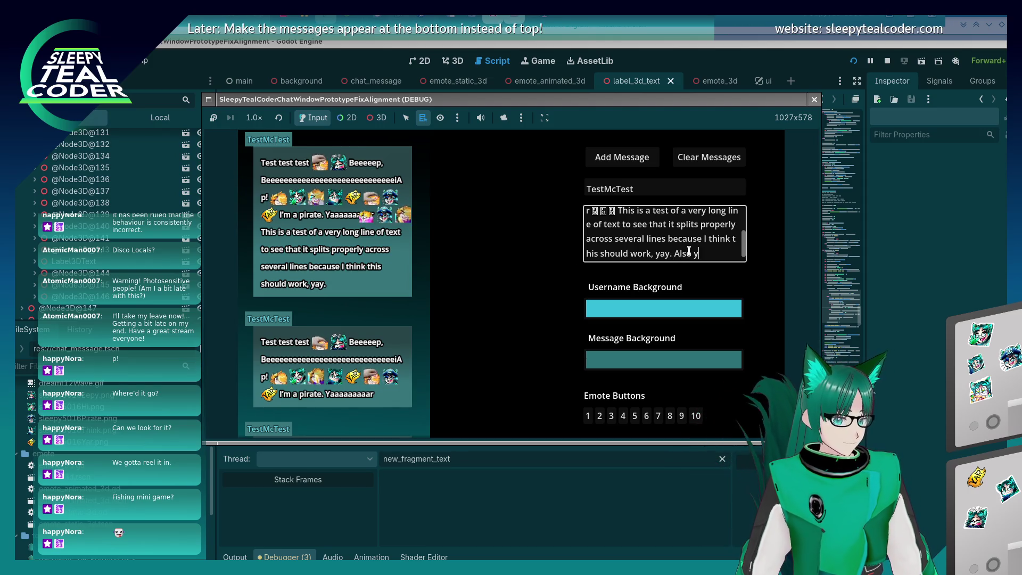
type("arr yarr")
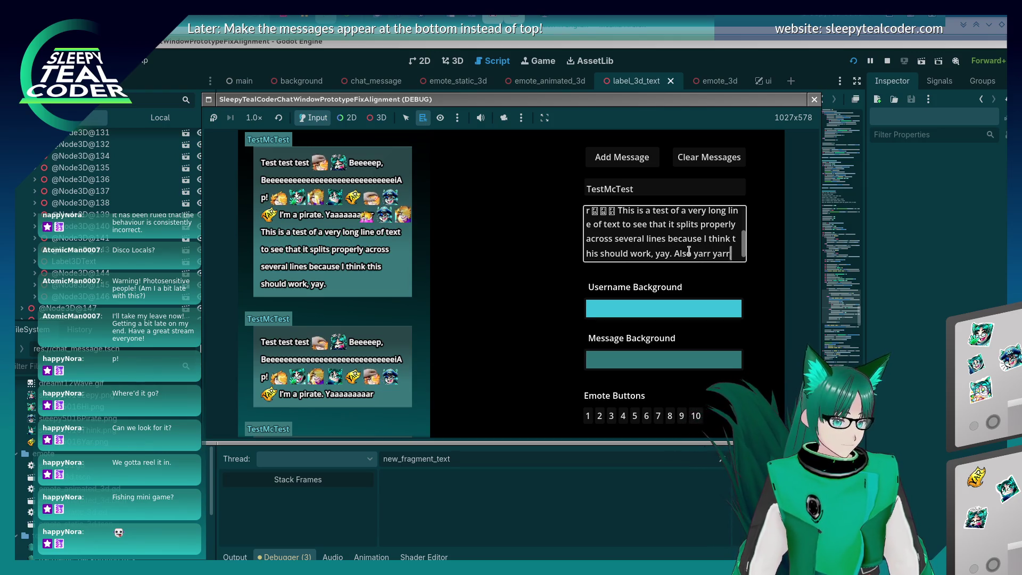
key("shift+Left")
key("ctrl+c")
key("ctrl+v")
key("ctrl+v")
key("ctrl+v")
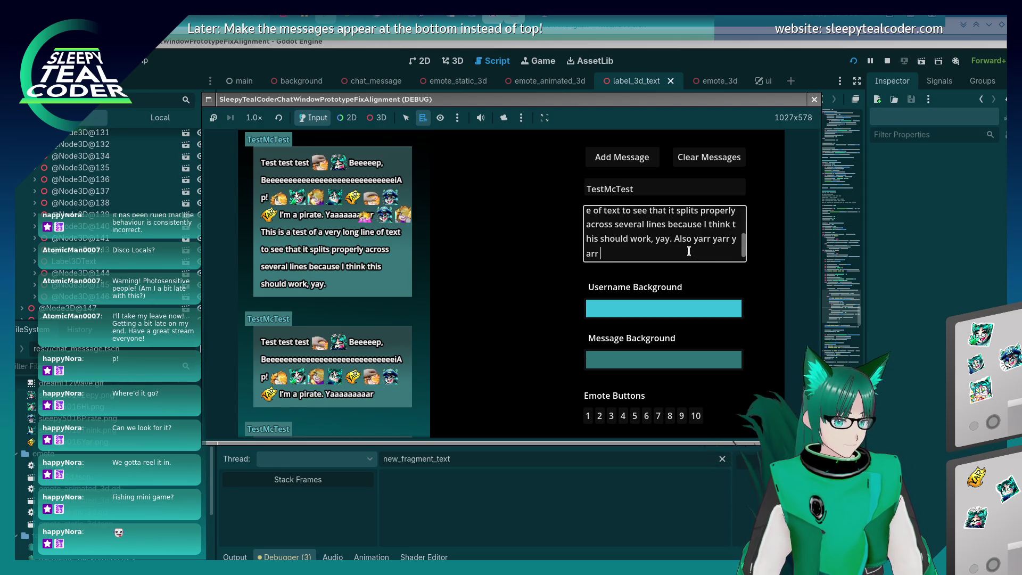
key("ctrl+v")
key("ctrl+v")
key("ctrl+v")
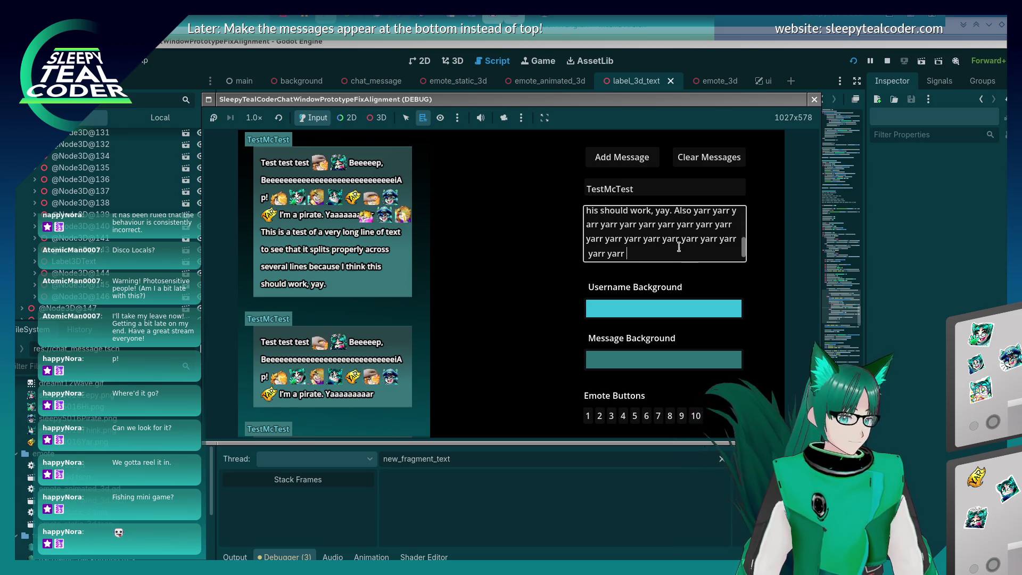
left_click(621, 157)
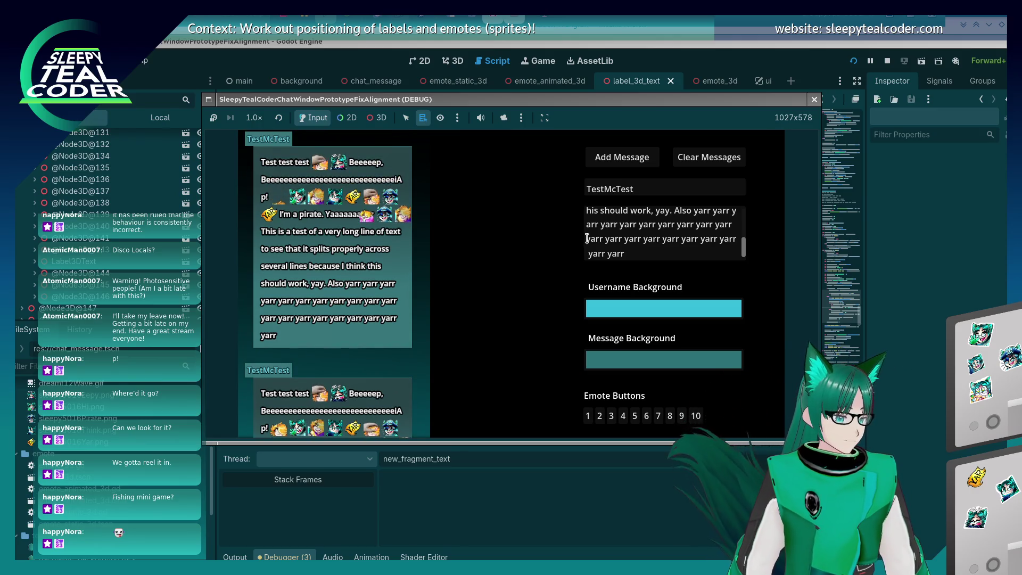
scroll(604, 259, "up", 5)
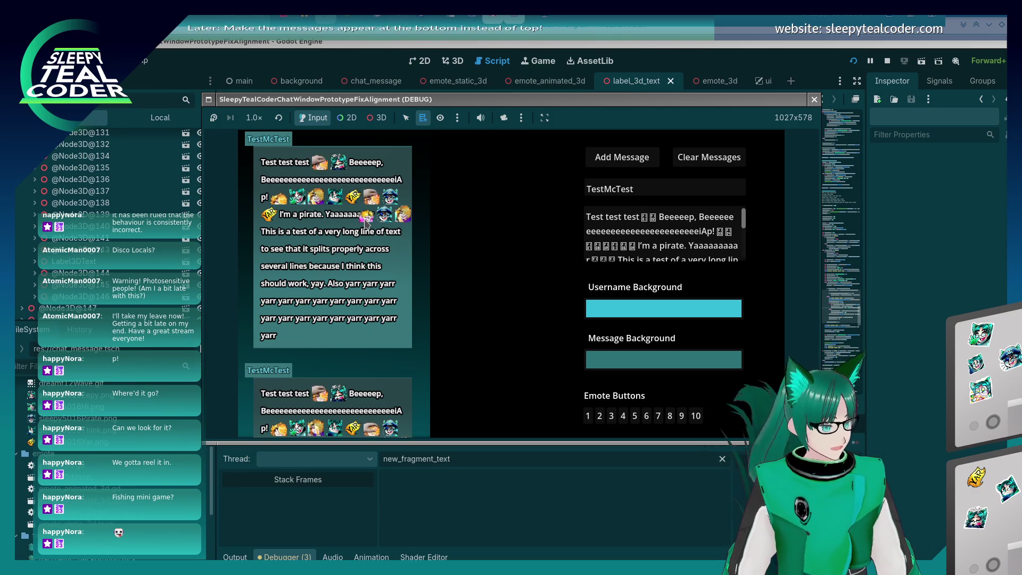
left_click(588, 214)
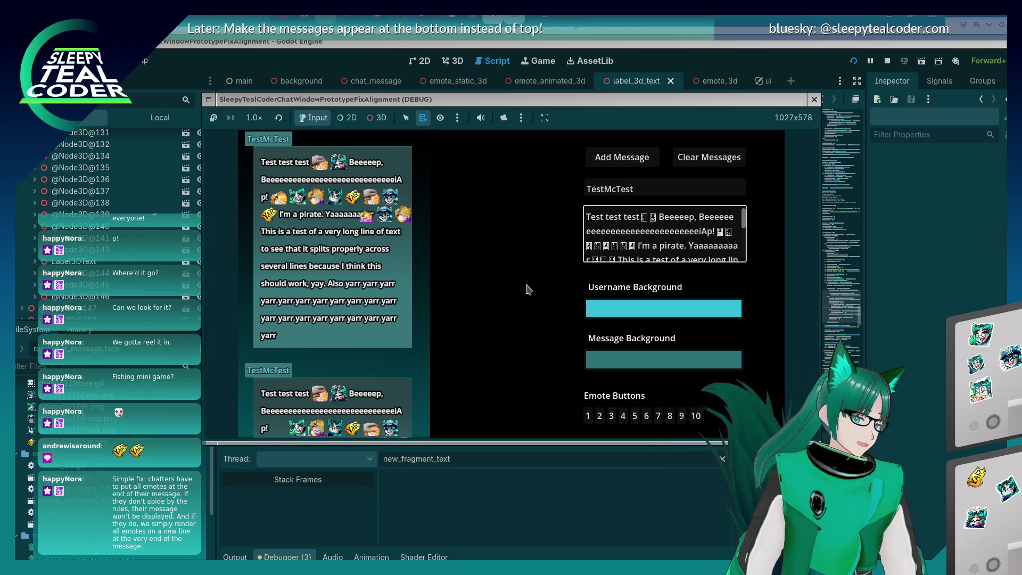
- Insert an emote at the start of the message and add the emote-led message to the chat
left_click(592, 220)
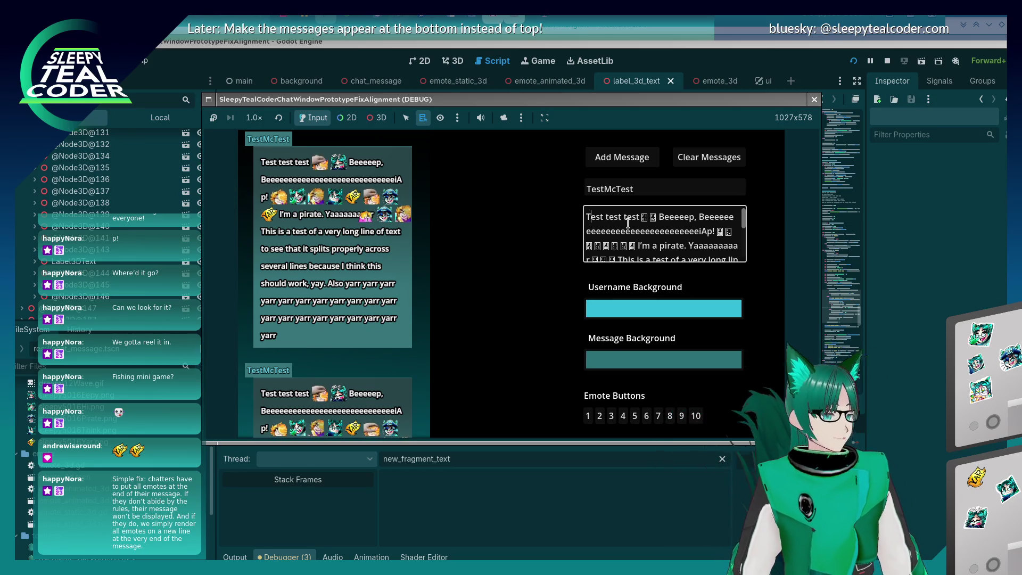
left_click(588, 416)
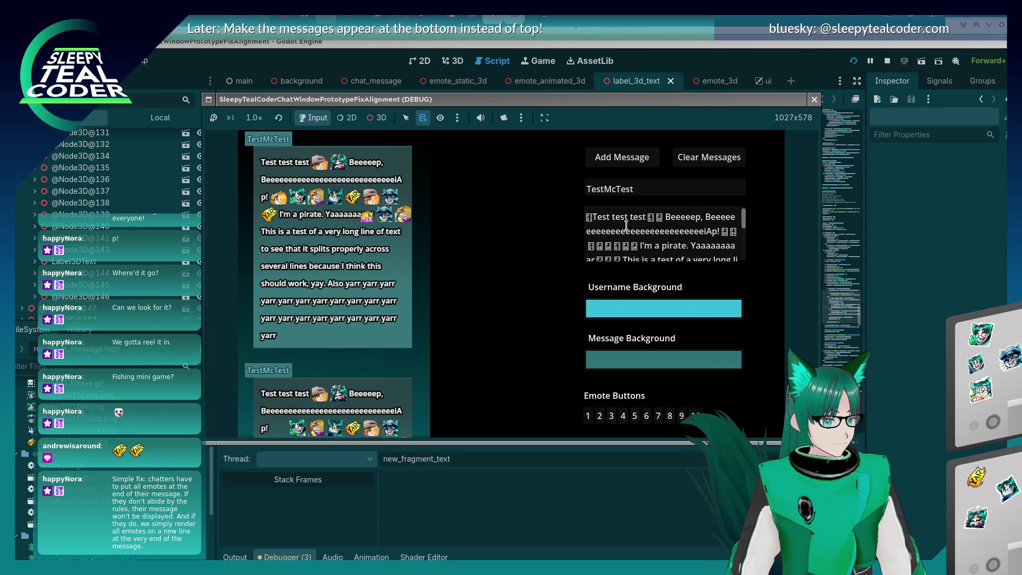
left_click(615, 164)
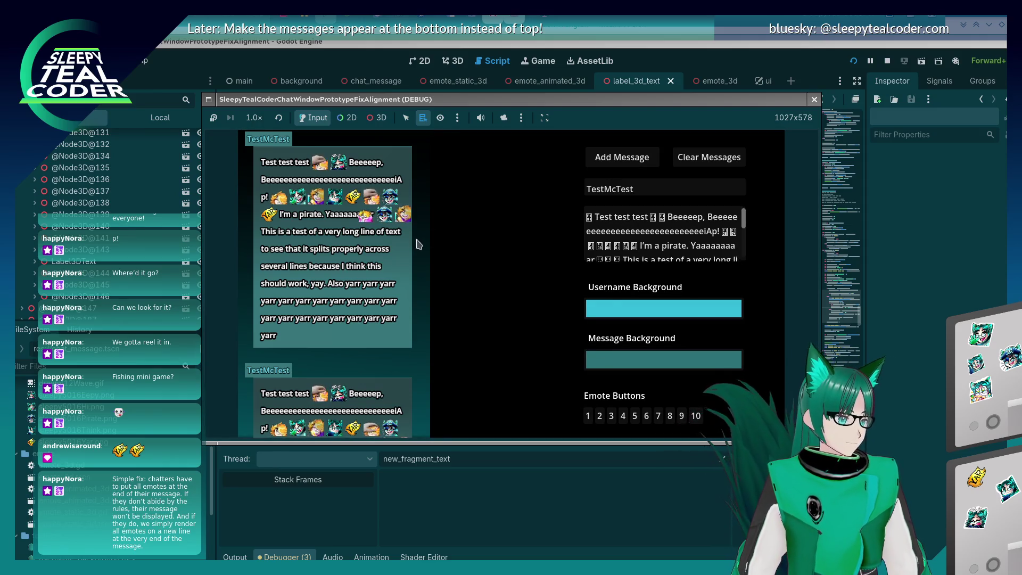
scroll(409, 243, "down", 5)
scroll(409, 242, "up", 8)
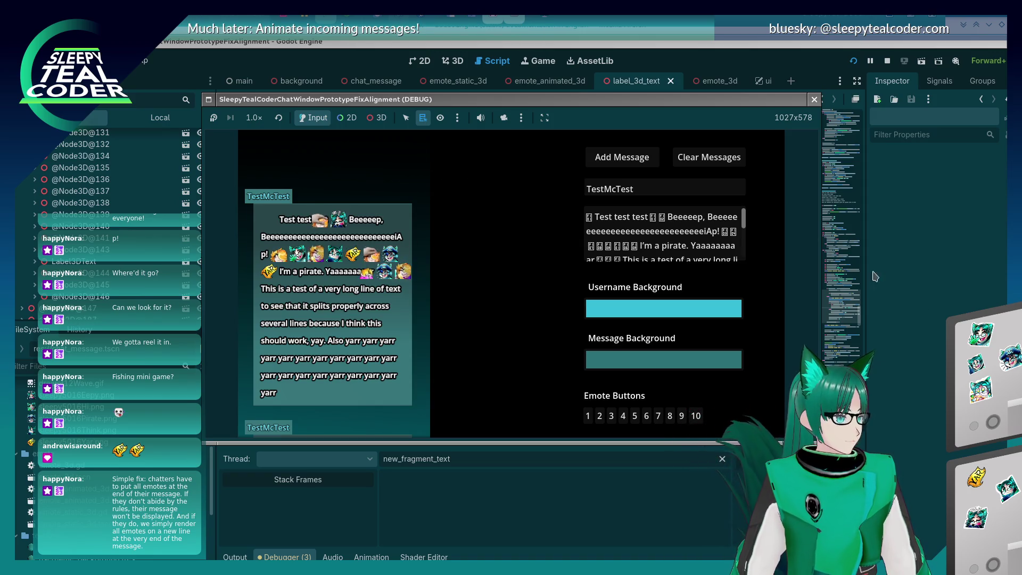
- Return to the chat_message.gd script and scroll up through its code
key("alt+Tab")
scroll(552, 269, "up", 10)
scroll(552, 269, "up", 5)
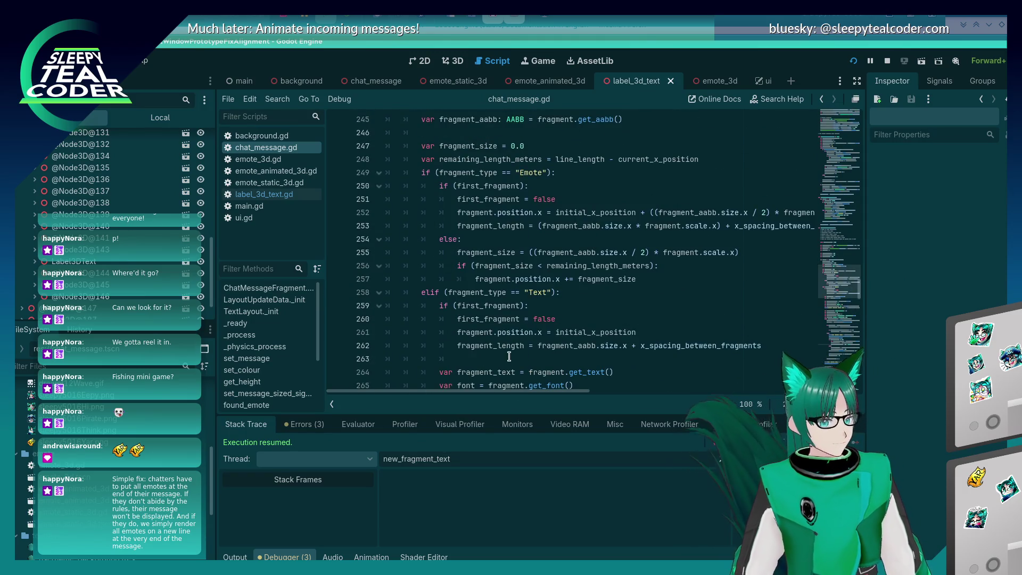
- Break on line 252 of chat_message.gd when adding a message and inspect initial_x_position (-0.745)
scroll(497, 381, "right", 5)
scroll(495, 380, "left", 5)
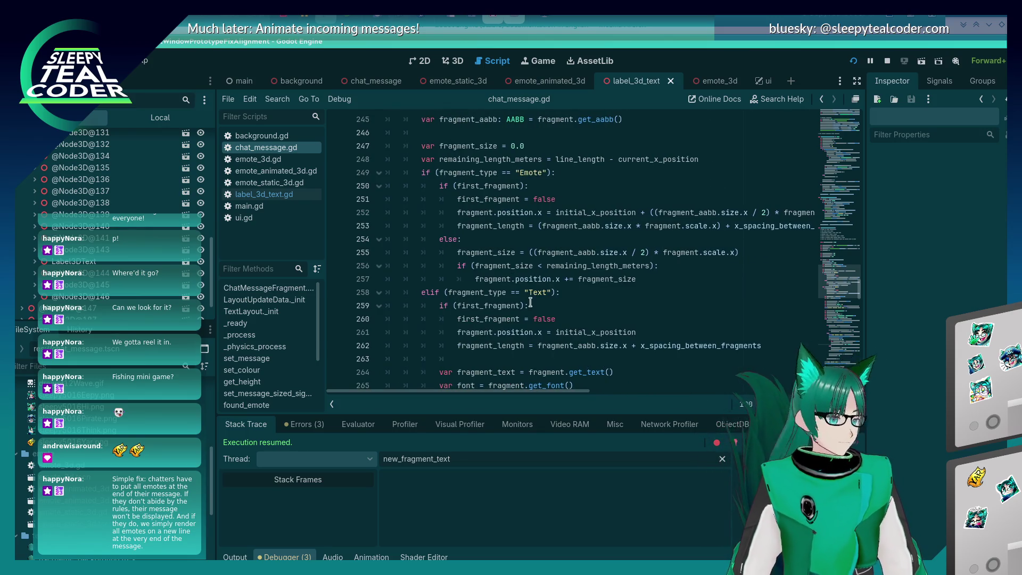
scroll(522, 288, "up", 1)
left_click(336, 252)
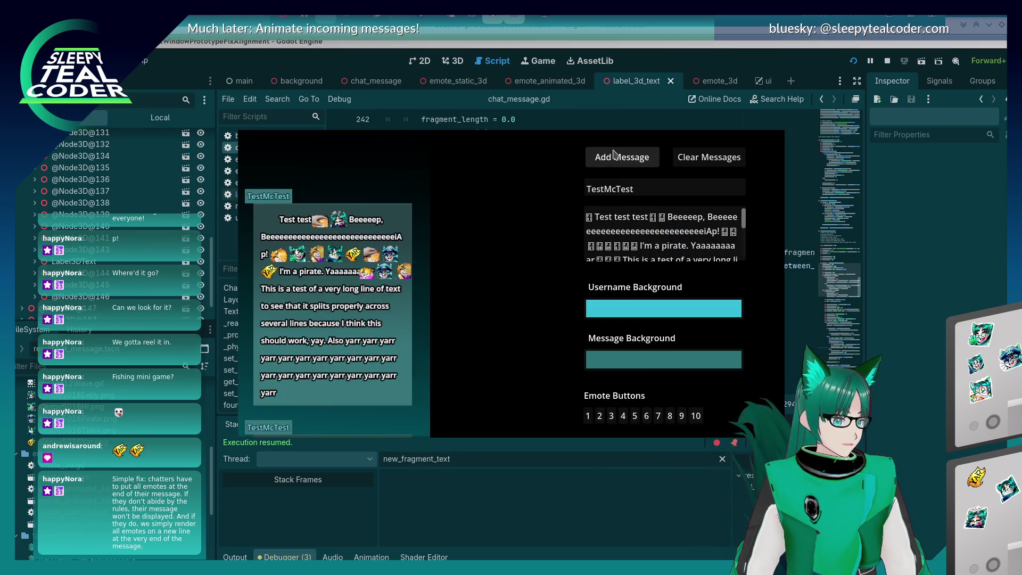
left_click(630, 155)
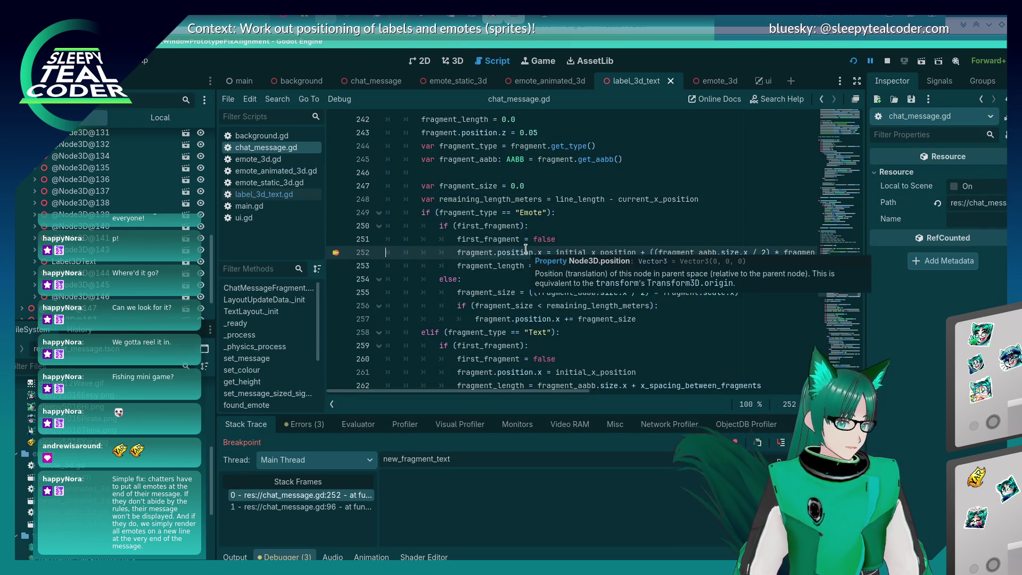
mouse_move(541, 252)
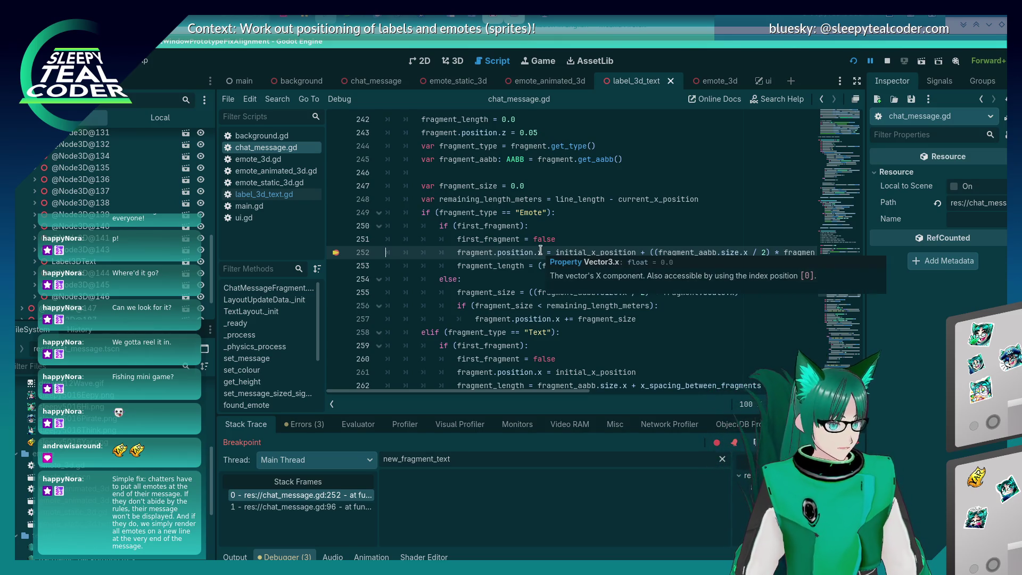
mouse_move(599, 252)
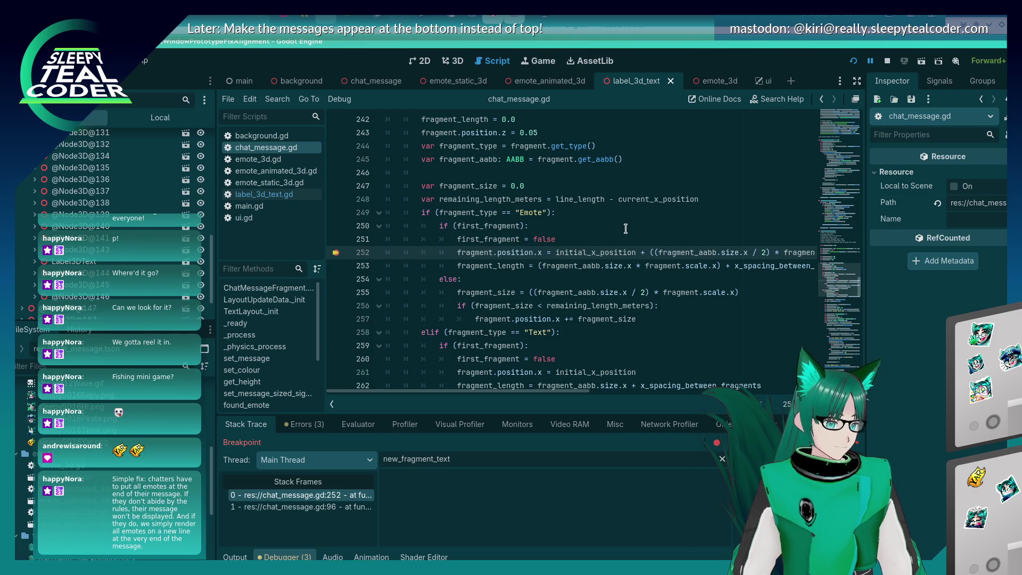
- Comment out initial_x_position on line 252 and set the emote's x position to 0.0
type("#")
key("Left")
type("0.0")
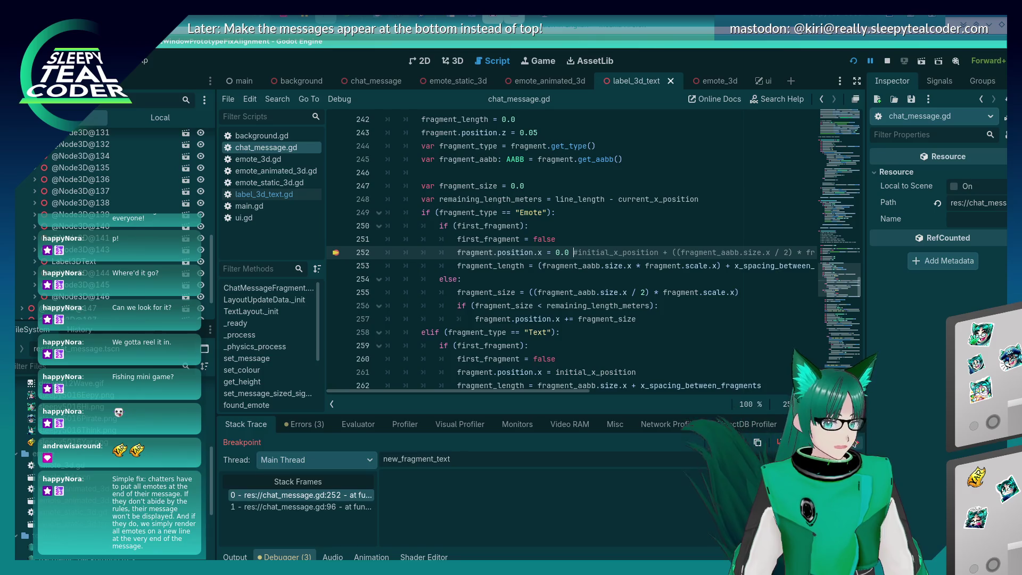
- Resume the game, add another test message, and continue past the breakpoint back to the script
key("F12")
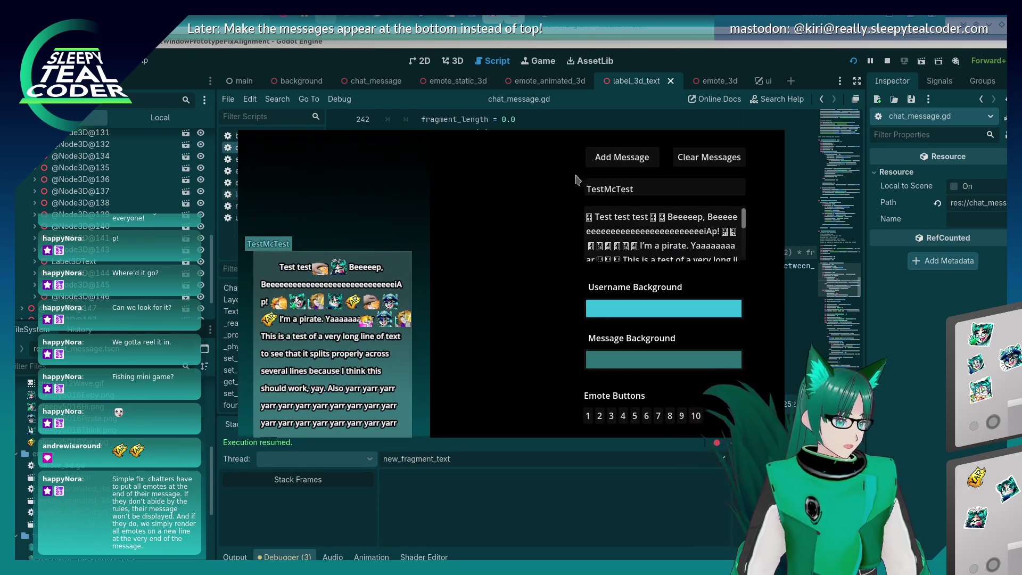
left_click(596, 158)
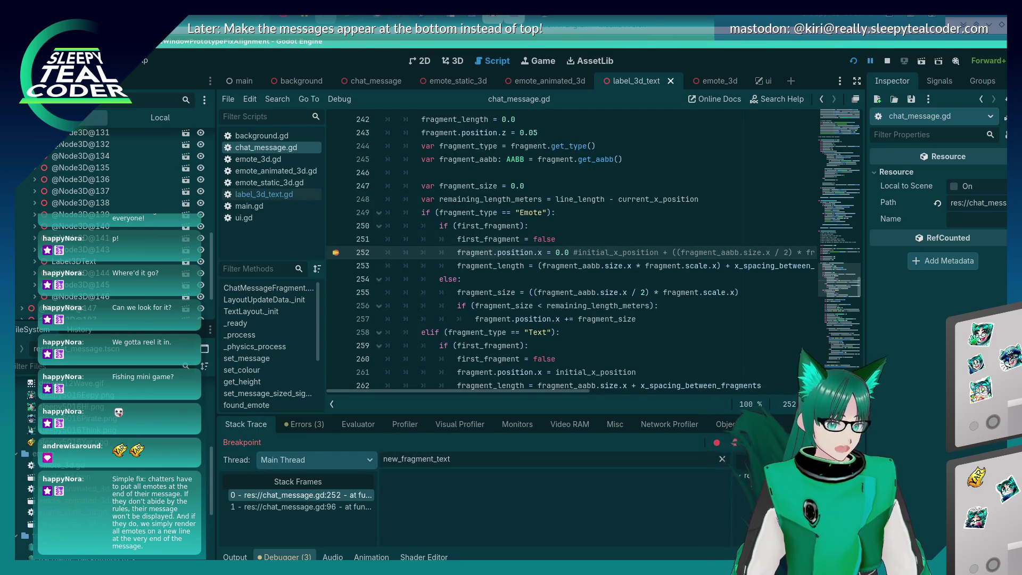
key("F12")
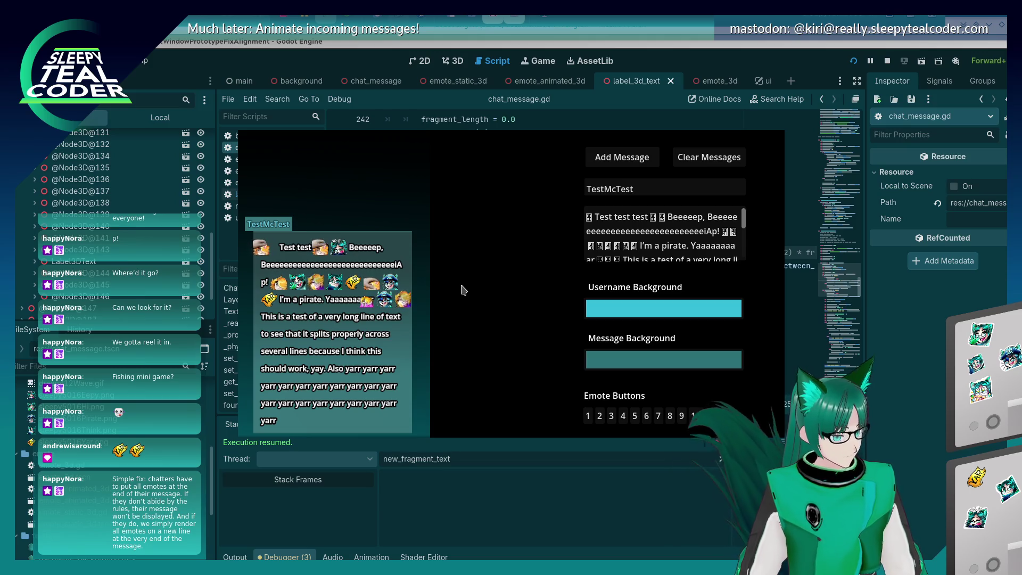
left_click(836, 279)
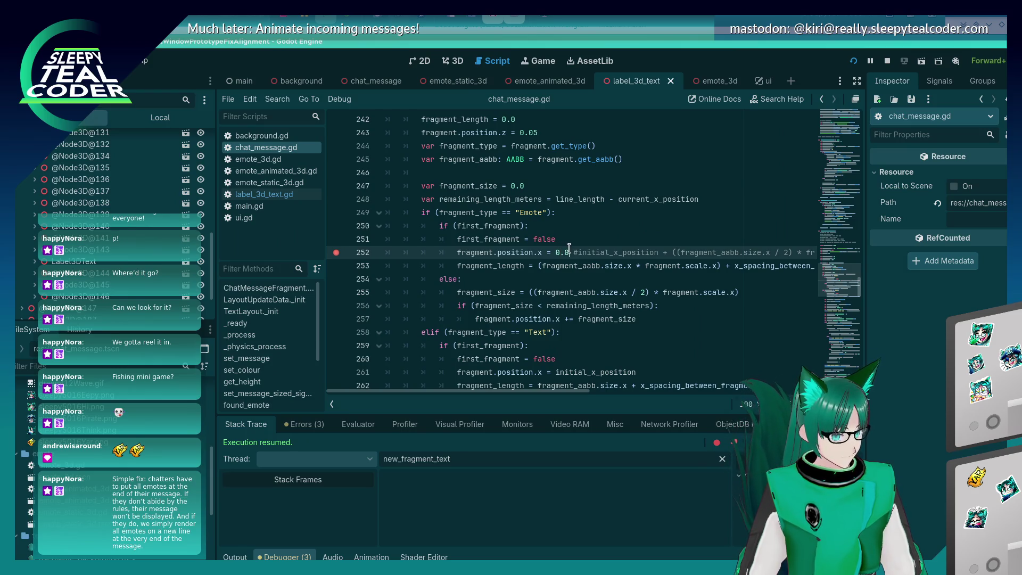
- Replace 0.0 with initial_x_position on line 252 and save the script
key("BackSpace")
key("BackSpace")
key("BackSpace")
type("initial")
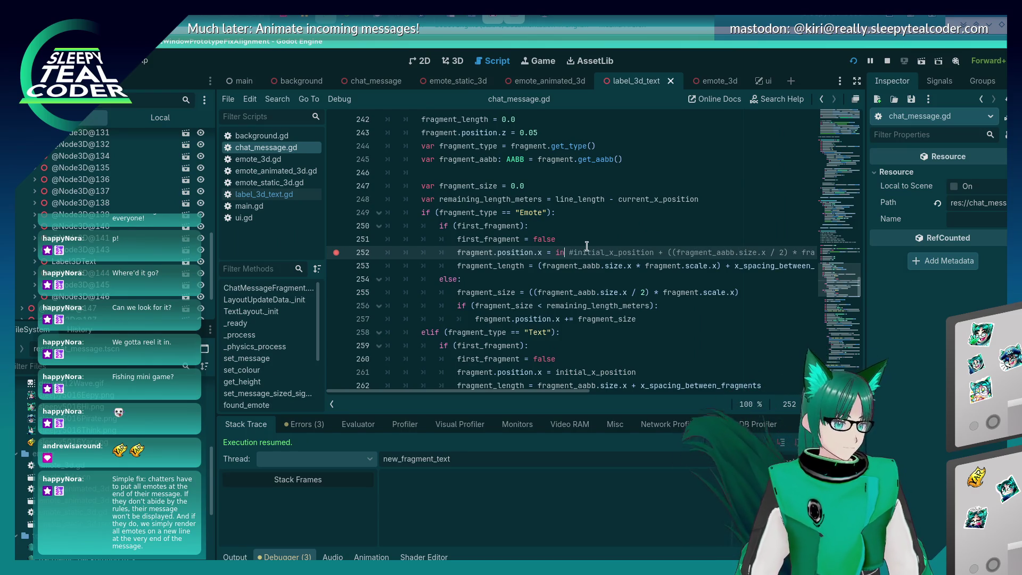
type("_x_position")
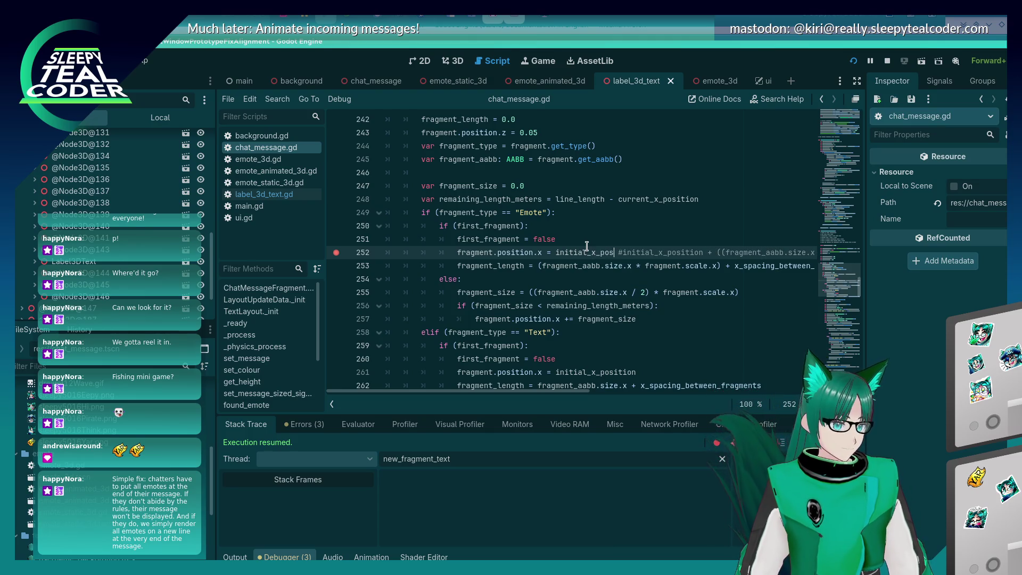
key("ctrl+s")
- Add a new test message in the running game and resume past the breakpoint
key("alt+Tab")
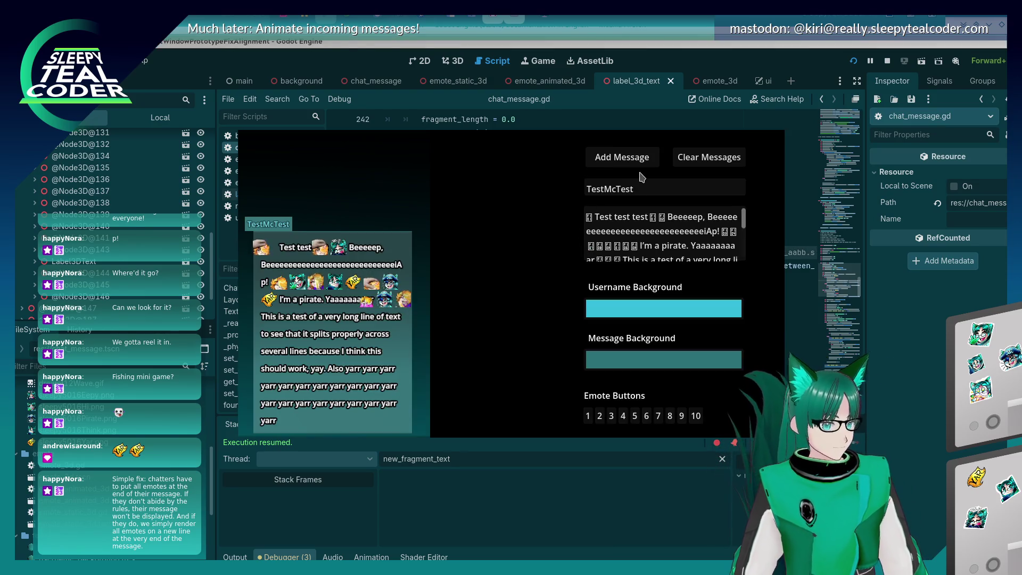
left_click(621, 158)
key("F12")
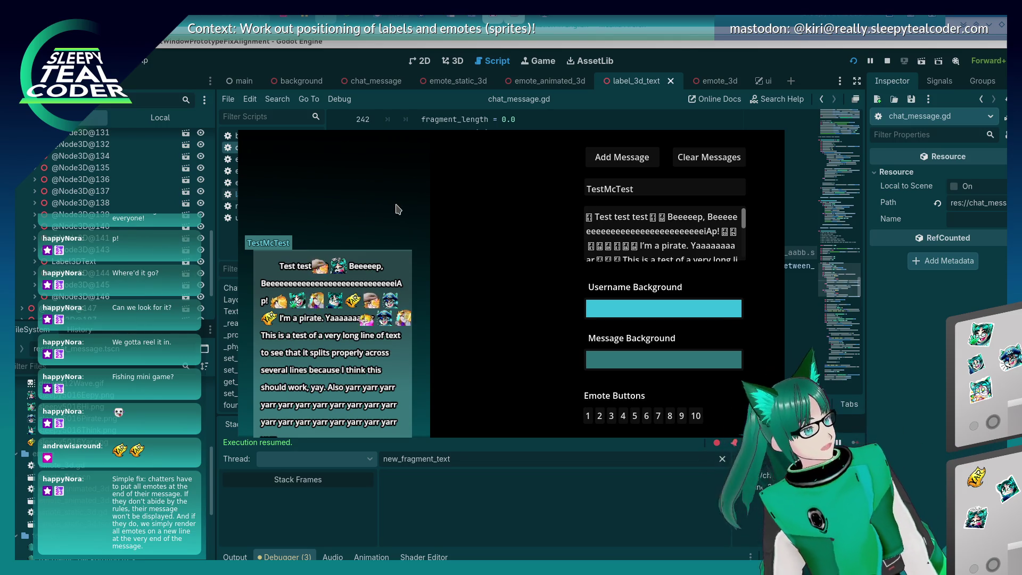
key("alt+Tab")
key("Tab")
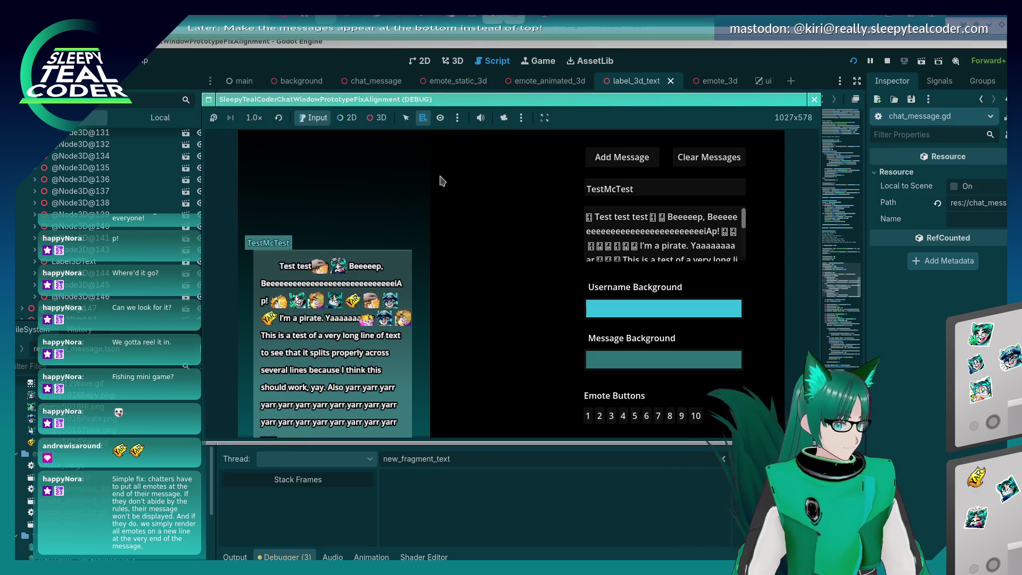
- Free the game's camera, zoom in on the long wrapped message, then return to chat_message.gd
left_click(500, 118)
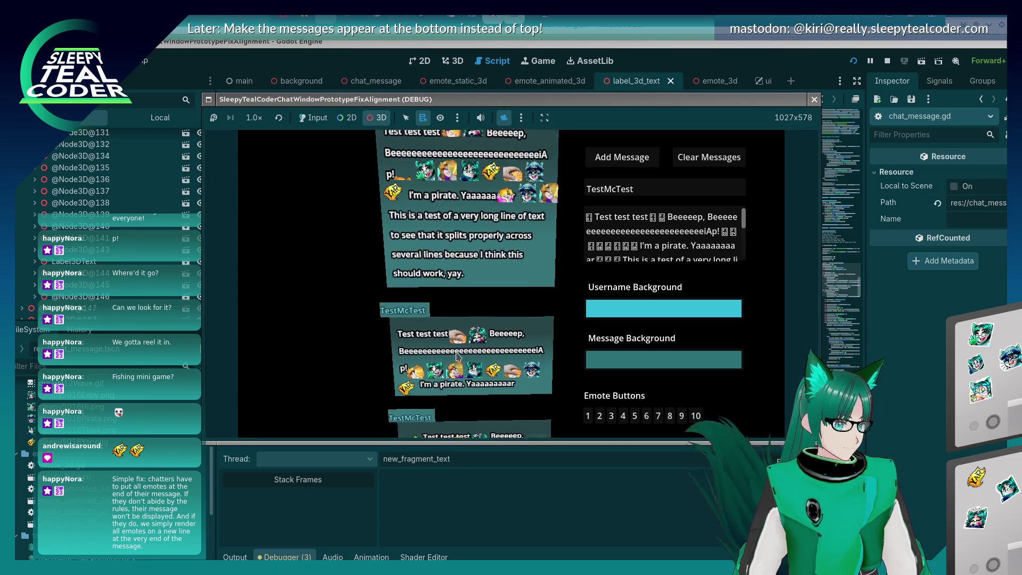
scroll(462, 303, "up", 5)
scroll(462, 303, "up", 5)
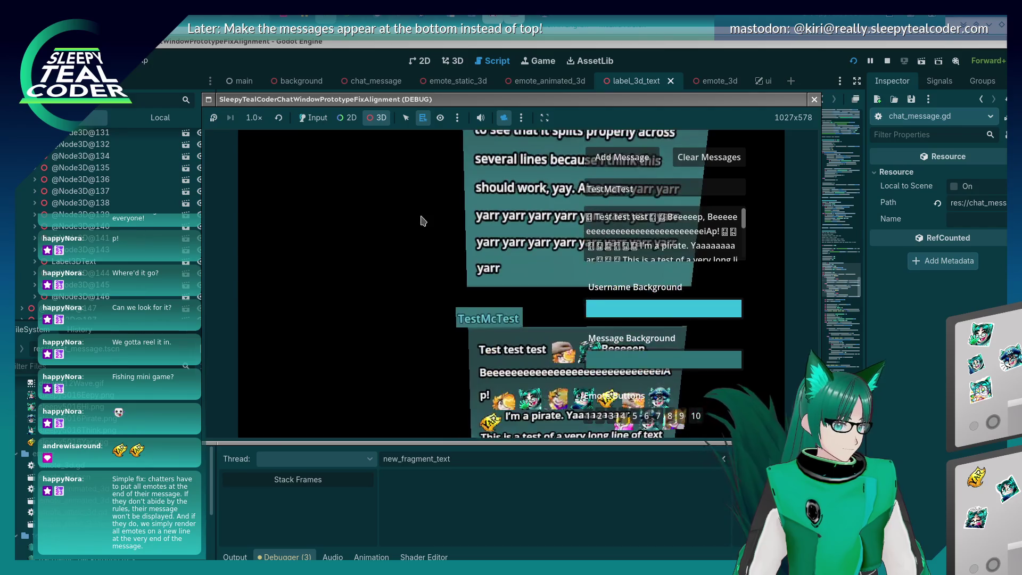
scroll(406, 222, "down", 1)
scroll(426, 276, "up", 2)
scroll(386, 229, "up", 3)
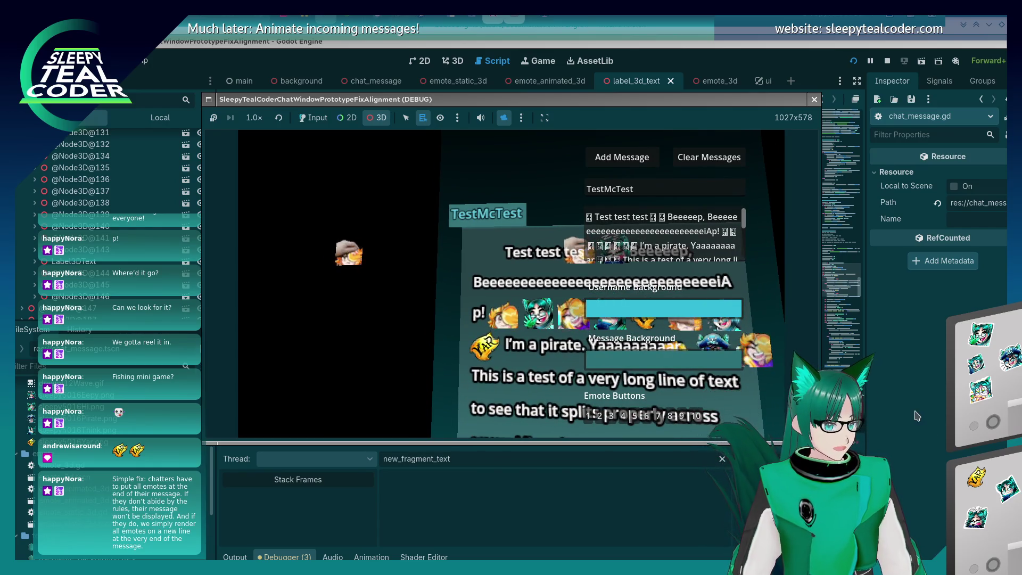
left_click(556, 247)
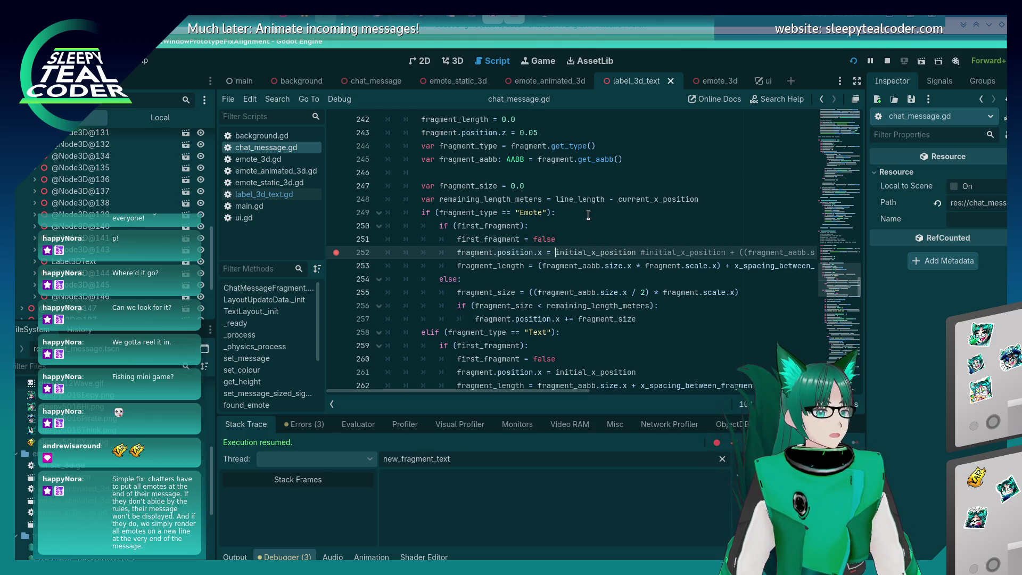
- On line 252, replace initial_x_position with current_x_position, save the script, and return to the game
scroll(588, 216, "down", 3)
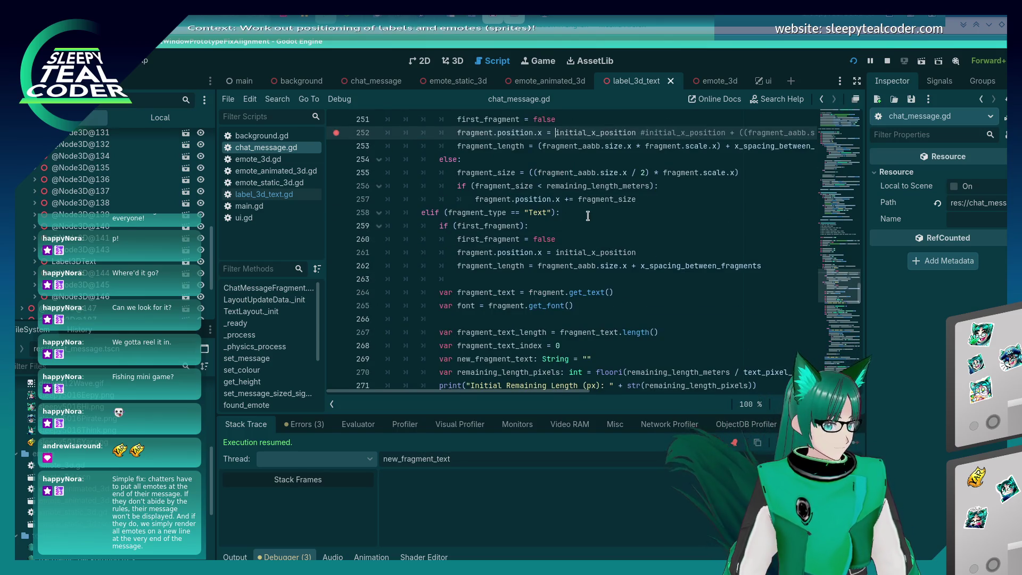
scroll(588, 216, "up", 1)
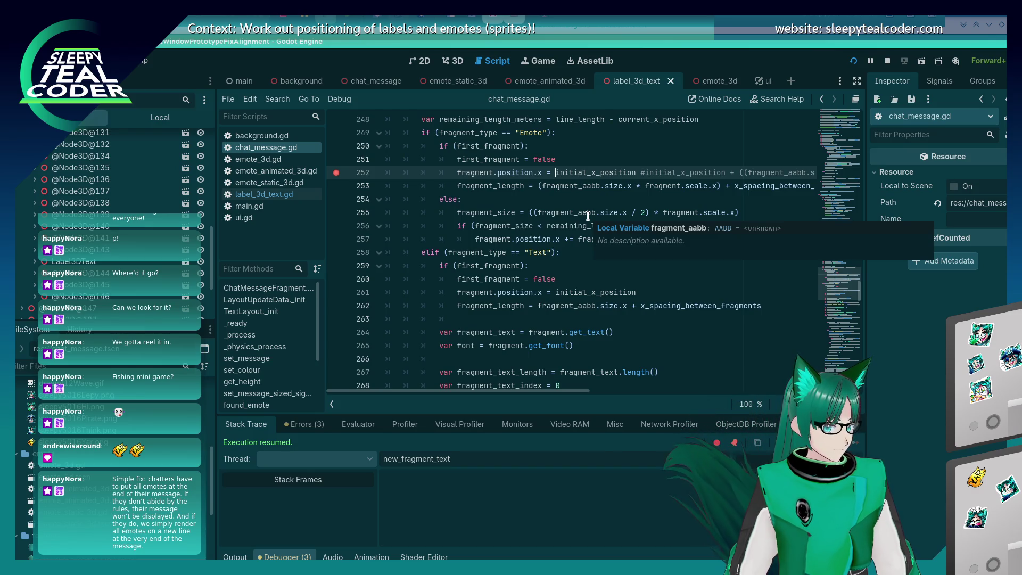
scroll(588, 216, "up", 1)
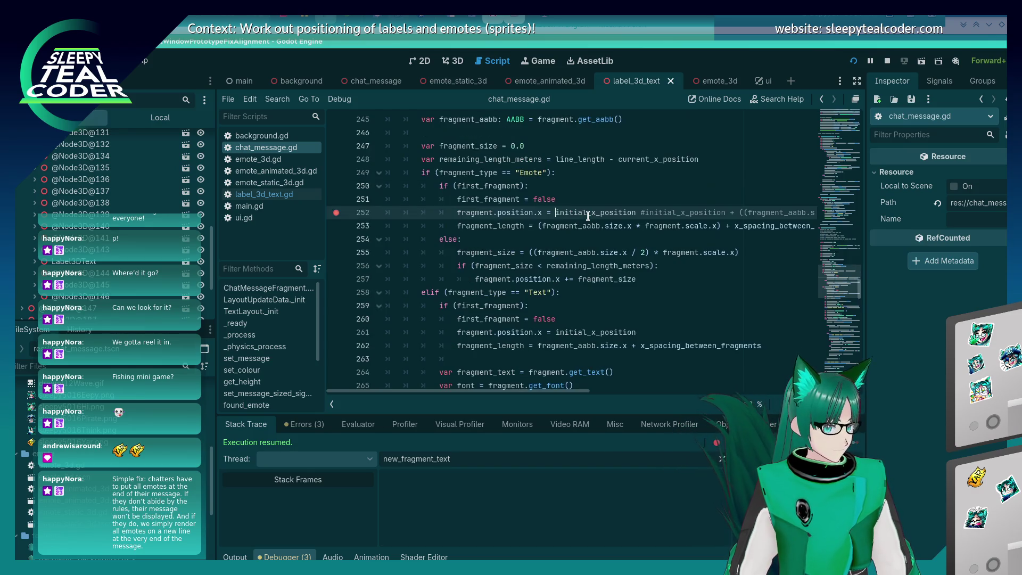
scroll(588, 216, "up", 1)
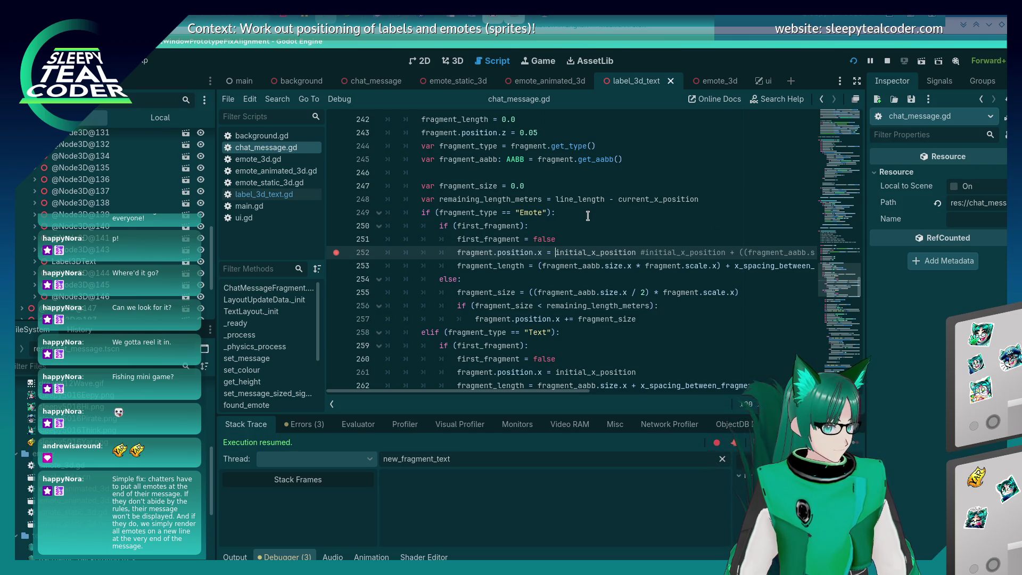
scroll(588, 215, "up", 4)
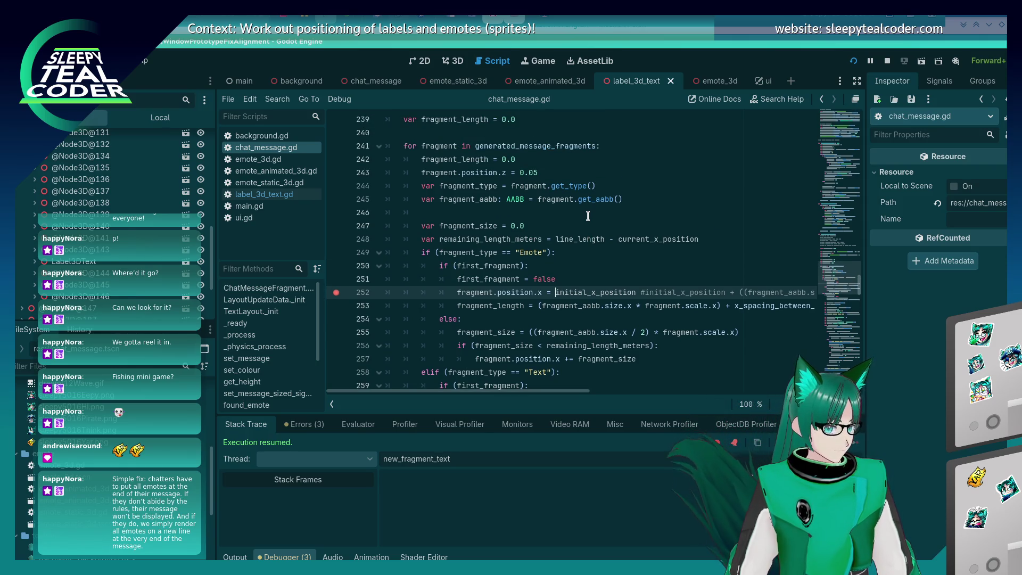
scroll(588, 218, "down", 3)
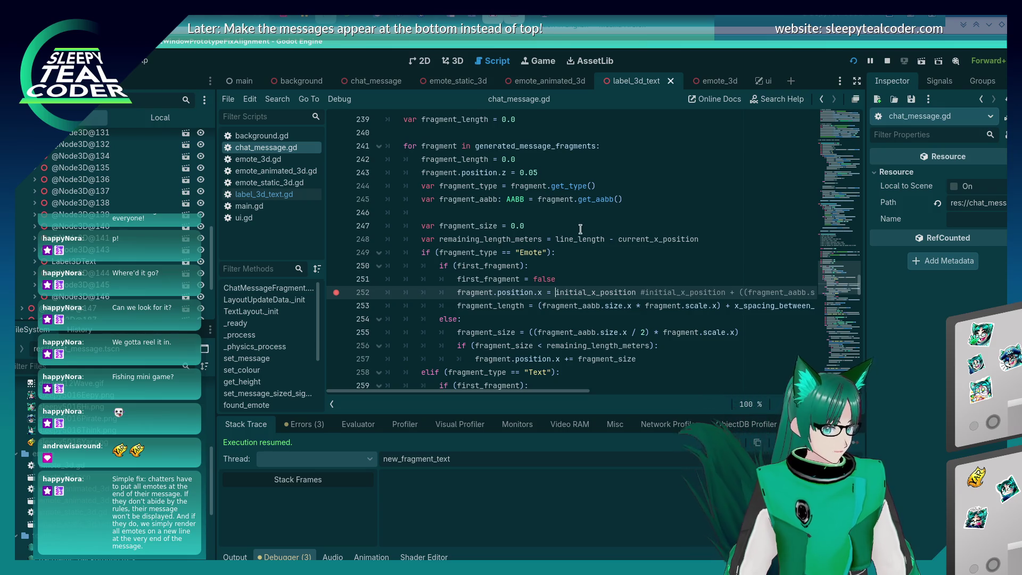
scroll(580, 229, "down", 1)
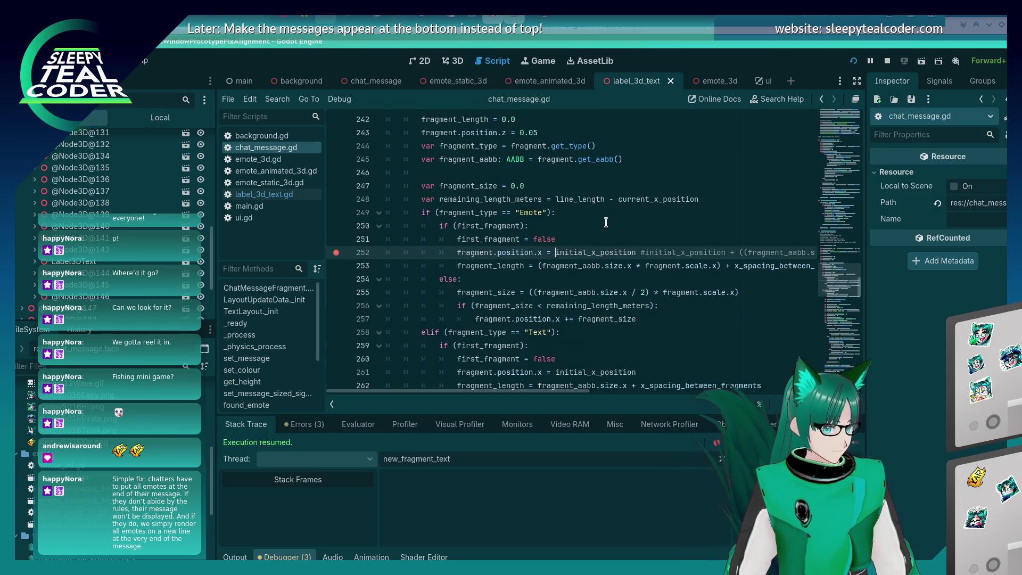
type("current_x")
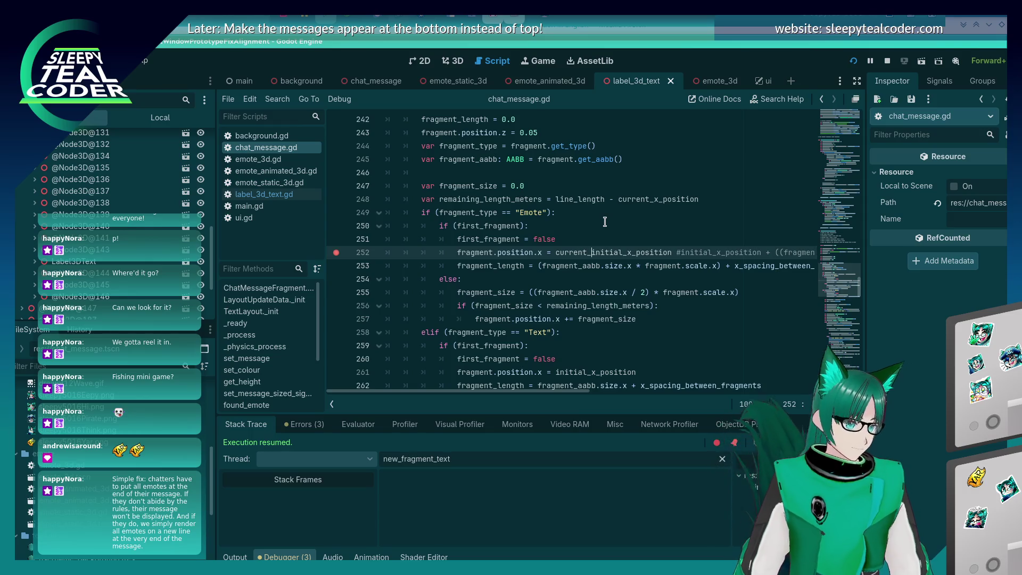
type("_position")
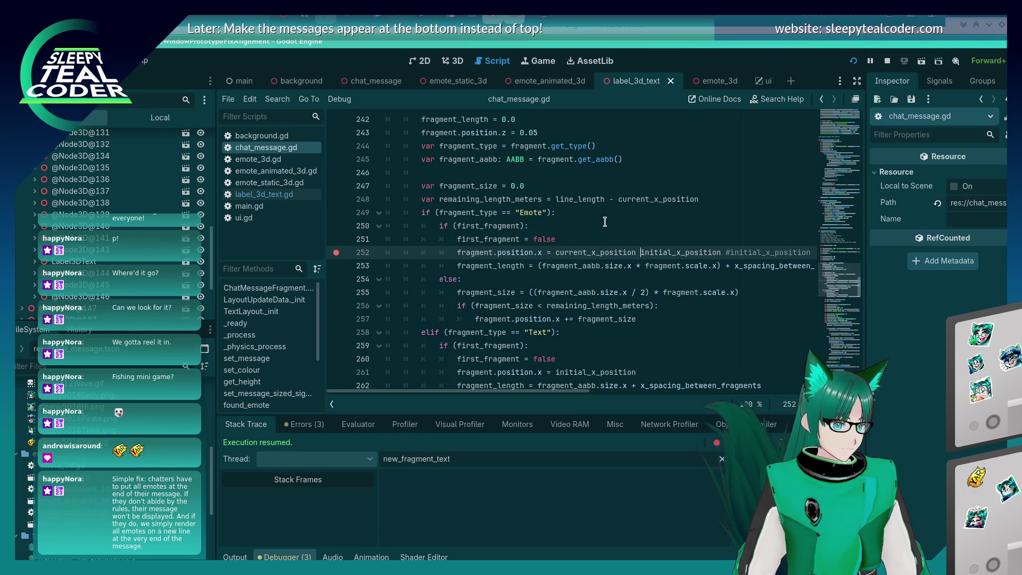
key("shift+Right")
key("shift+Right")
key("shift+Right")
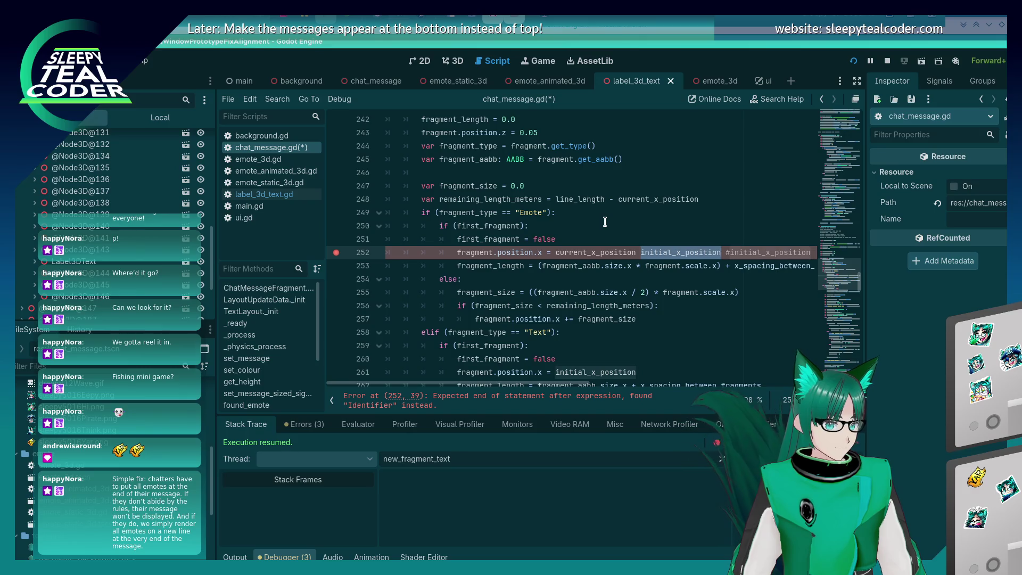
key("BackSpace")
key("F5")
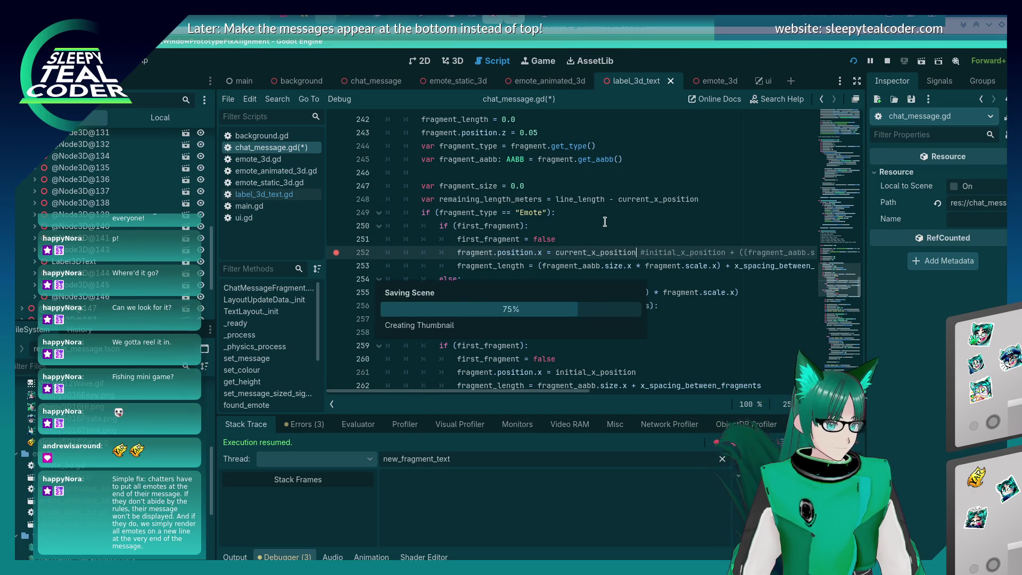
key("alt+Tab")
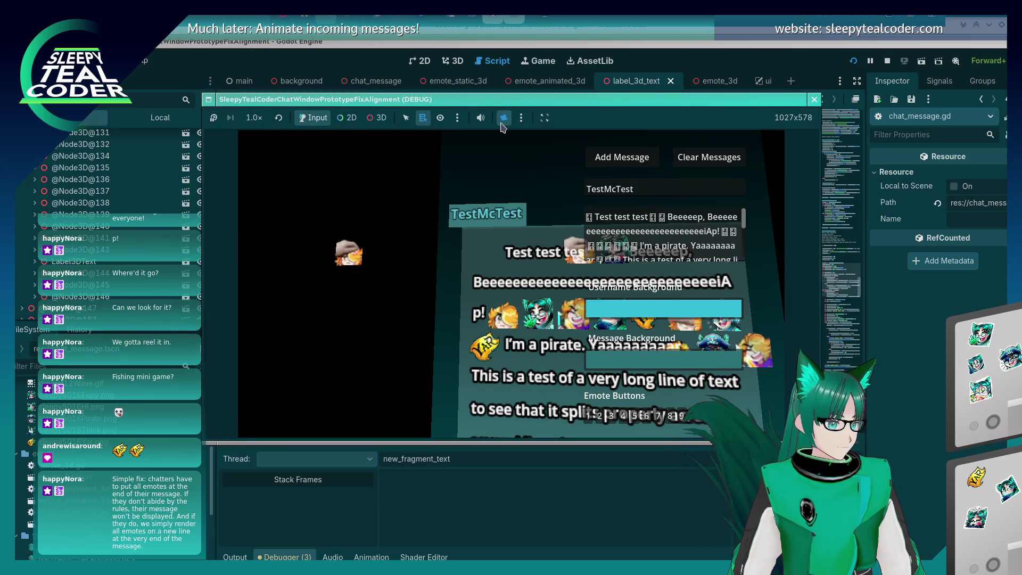
- Clear the chat messages and restore the game's own camera with normal input mode
left_click(701, 159)
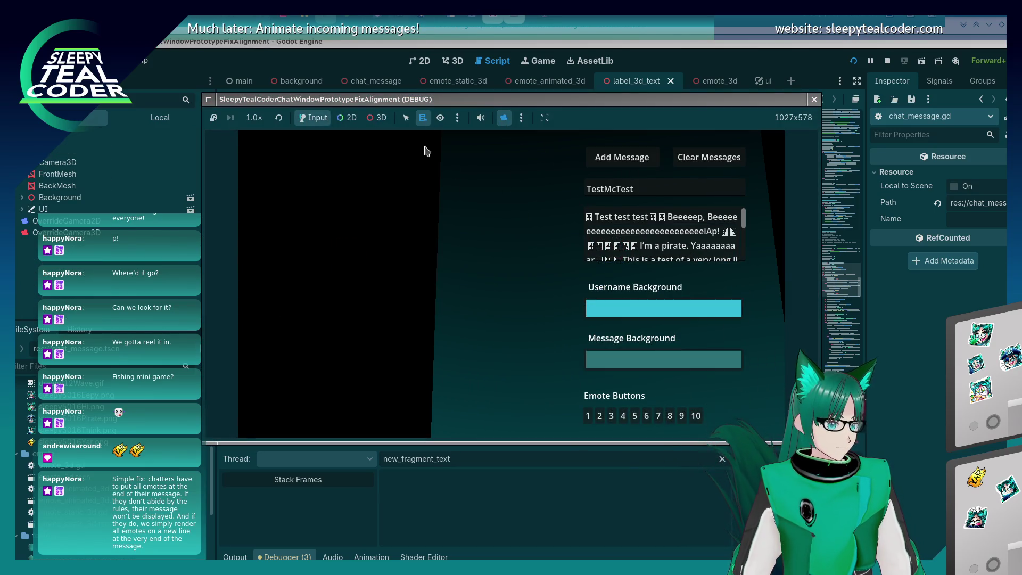
left_click(375, 120)
left_click(313, 118)
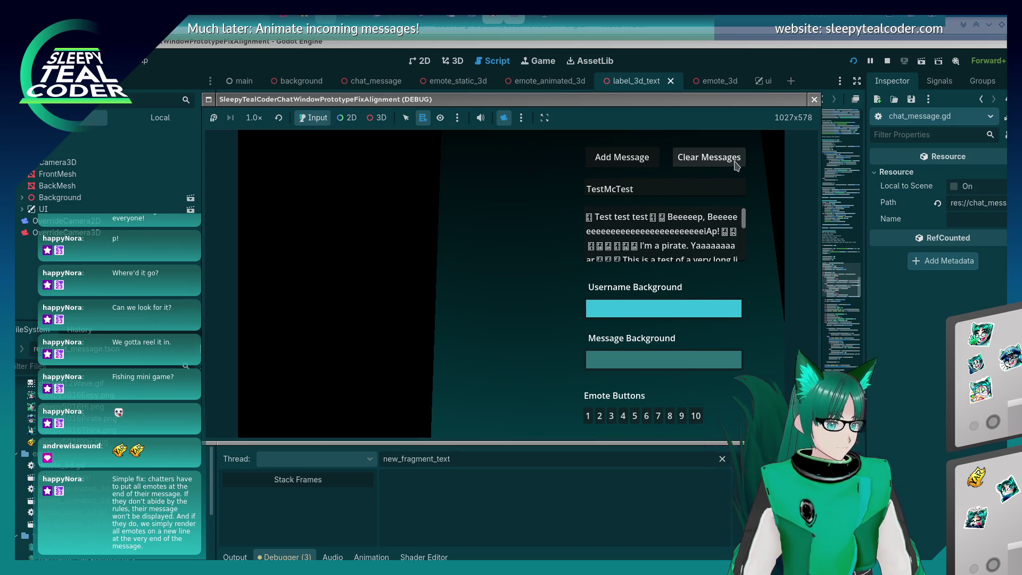
left_click(377, 119)
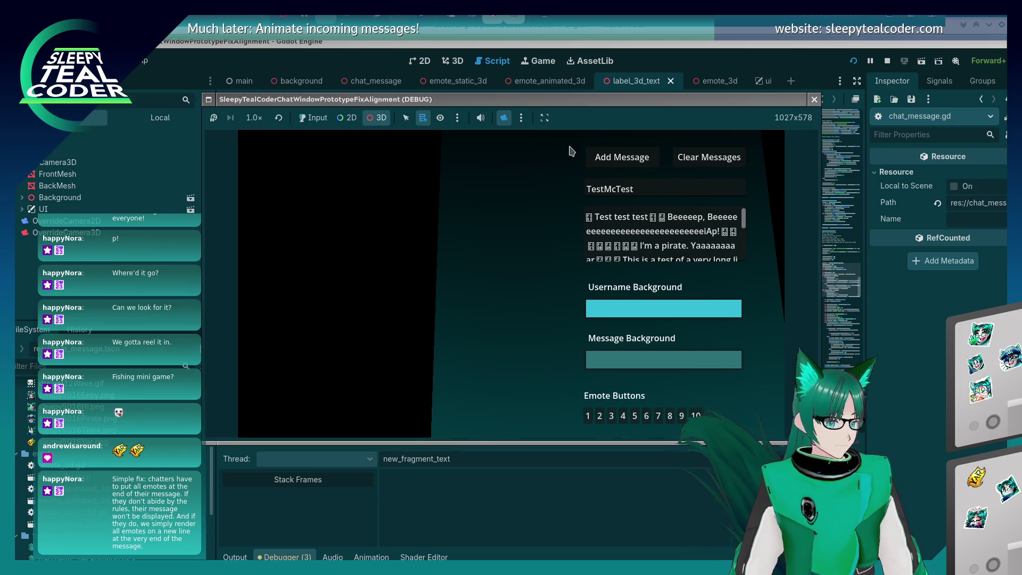
left_click(505, 120)
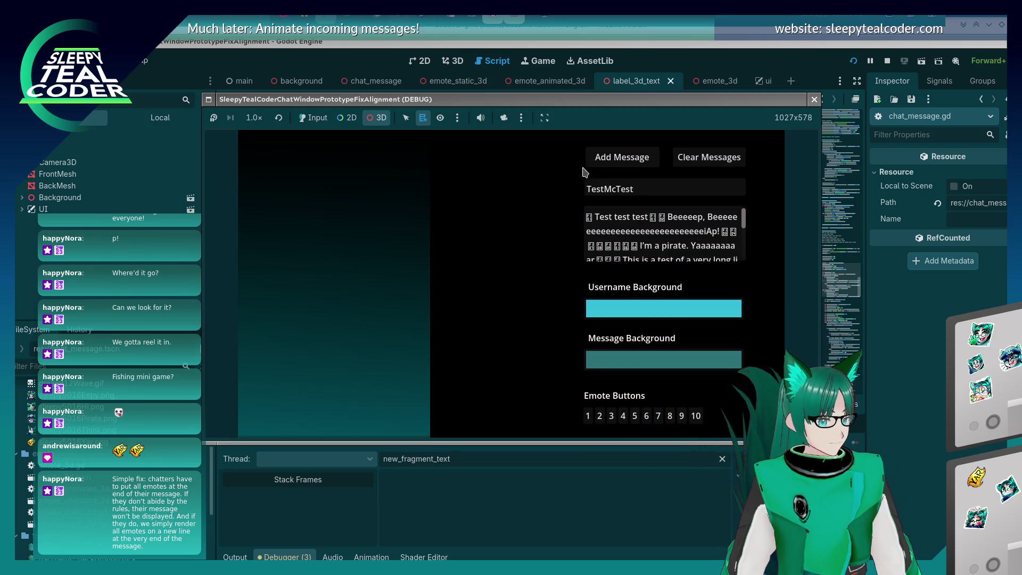
left_click(325, 117)
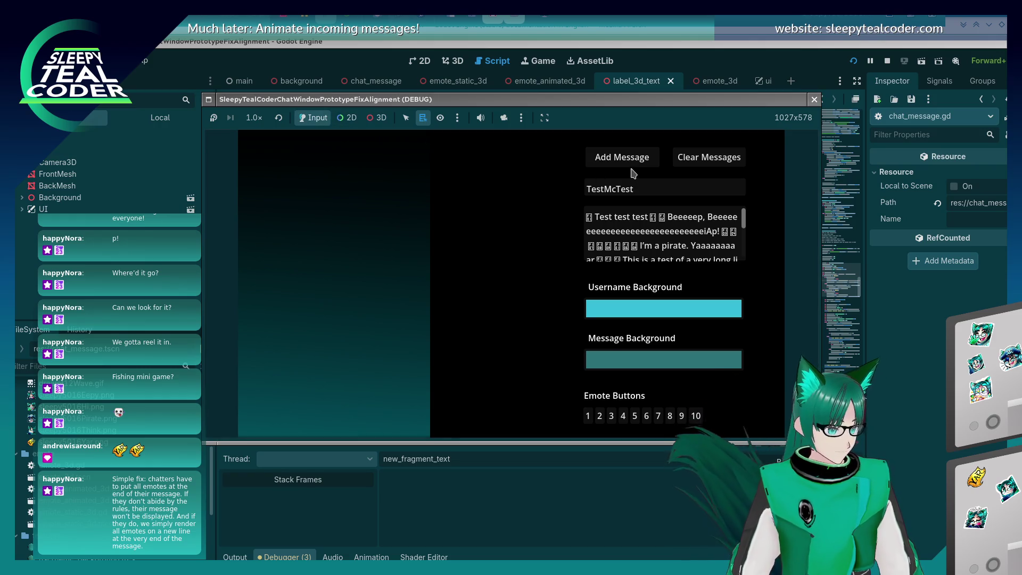
- Add a new test message, continue past the breakpoint, and bring the script editor back
left_click(622, 158)
key("F12")
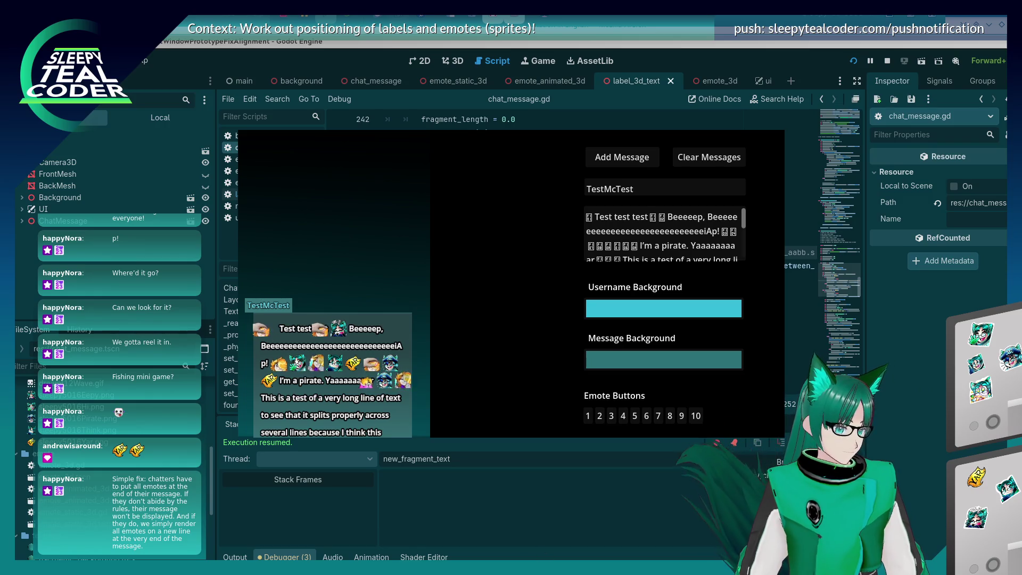
left_click(918, 426)
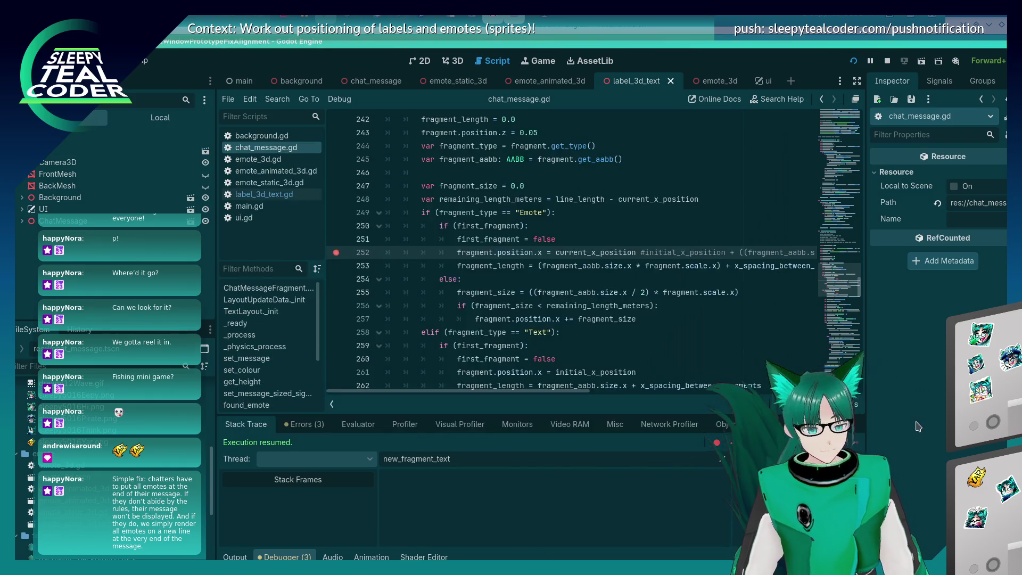
- Delete the commented-out #initial_x_position from line 252 and save chat_message.gd
scroll(546, 273, "down", 3)
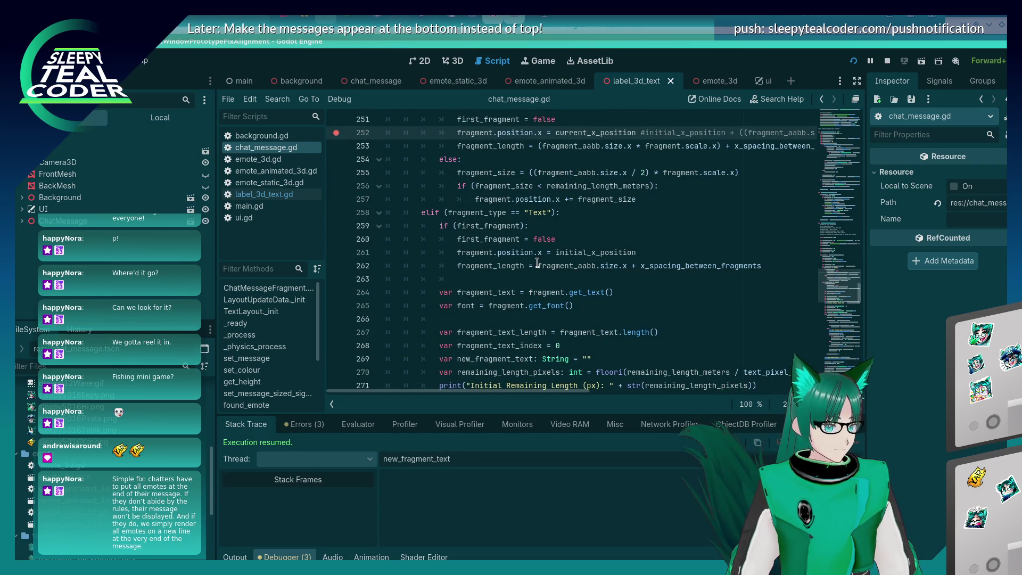
scroll(534, 261, "up", 1)
scroll(534, 262, "up", 1)
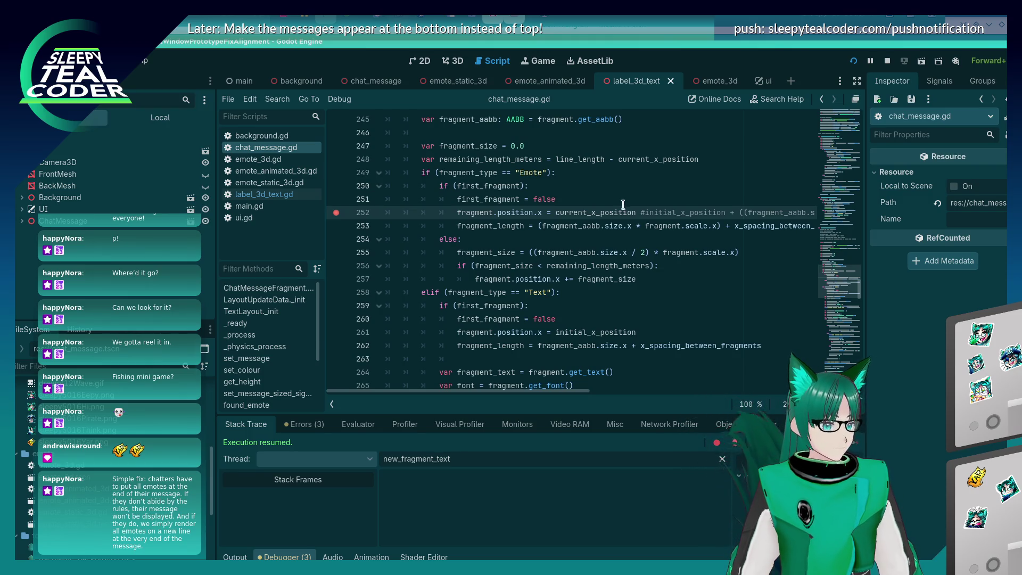
left_click_drag(640, 212, 725, 213)
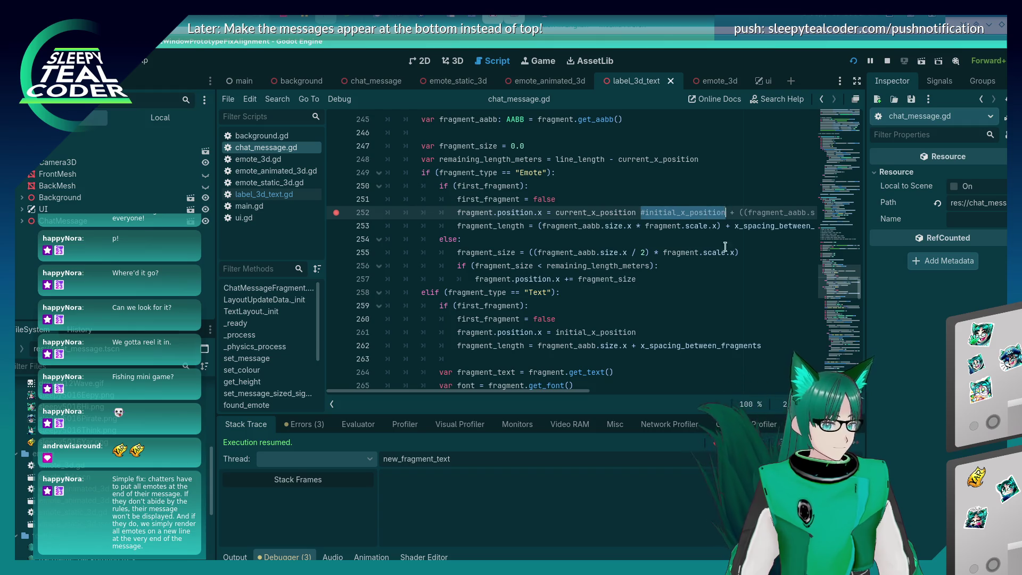
key("BackSpace")
key("BackSpace")
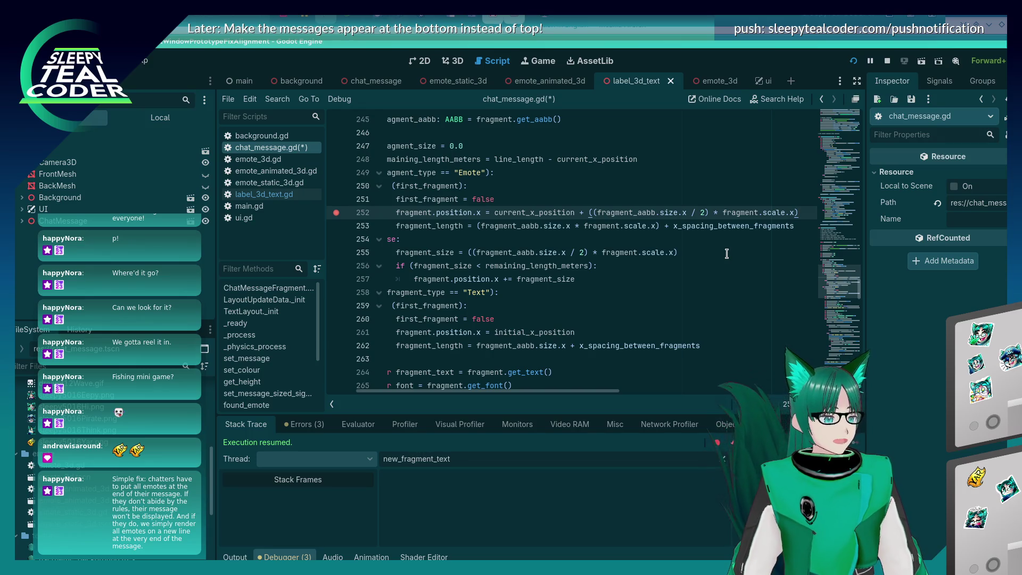
key("ctrl+s")
key("alt+Tab")
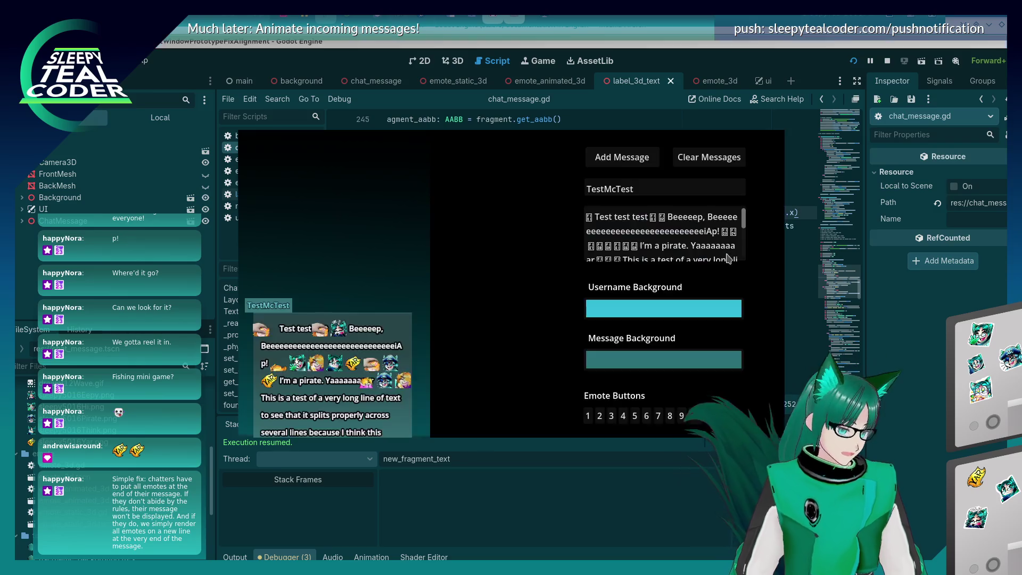
- Resume the game from the line 252 breakpoint, check the new message's leading emote, then return to the code
left_click(565, 155)
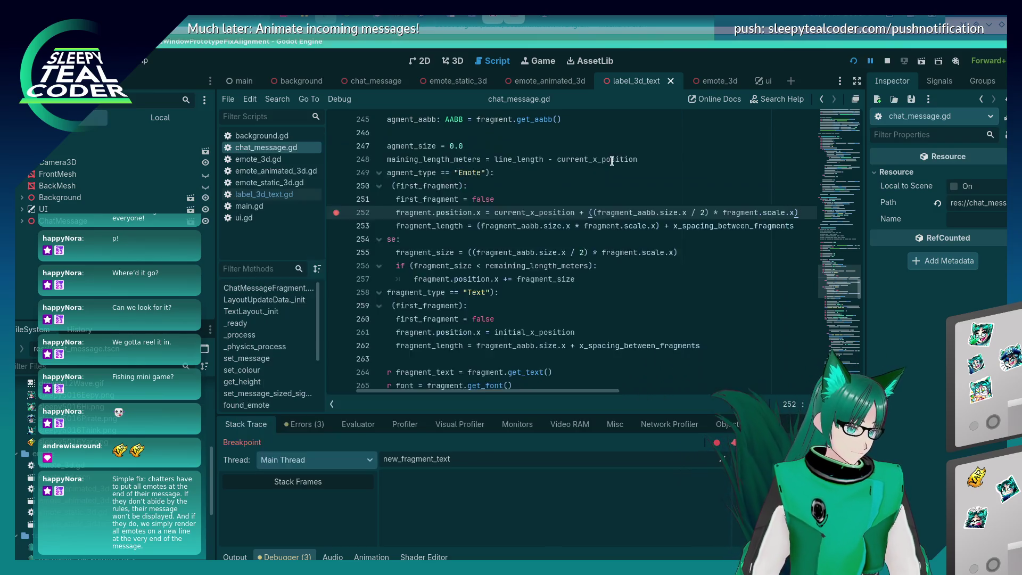
left_click(858, 448)
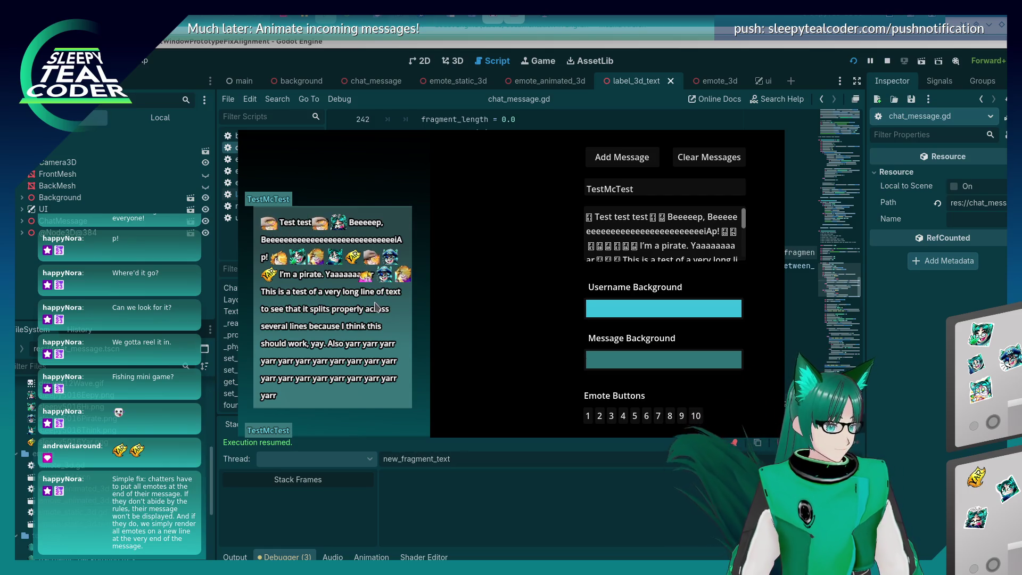
left_click(940, 389)
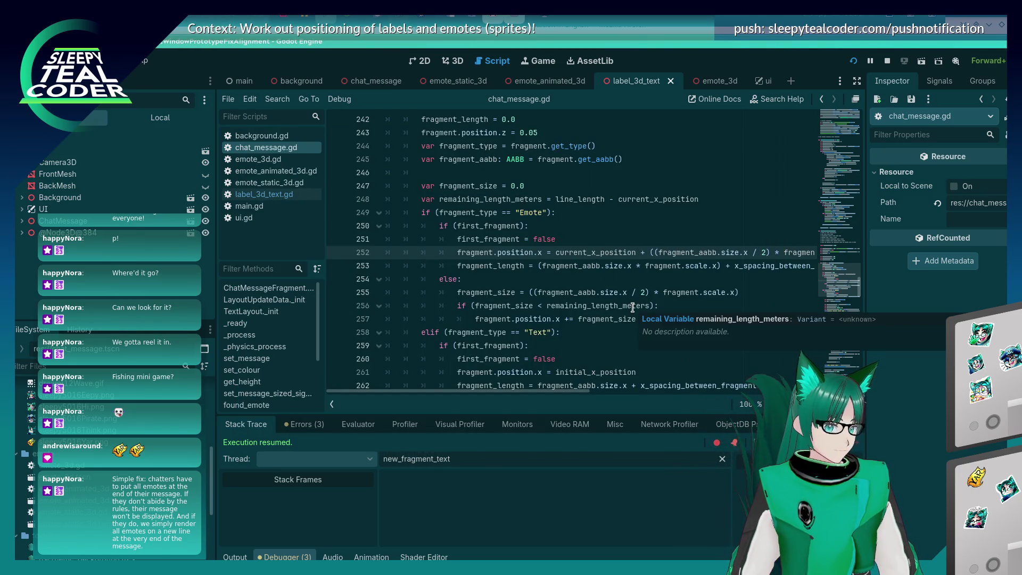
- Go to line 325 and toggle a breakpoint there on and back off
scroll(633, 308, "down", 1)
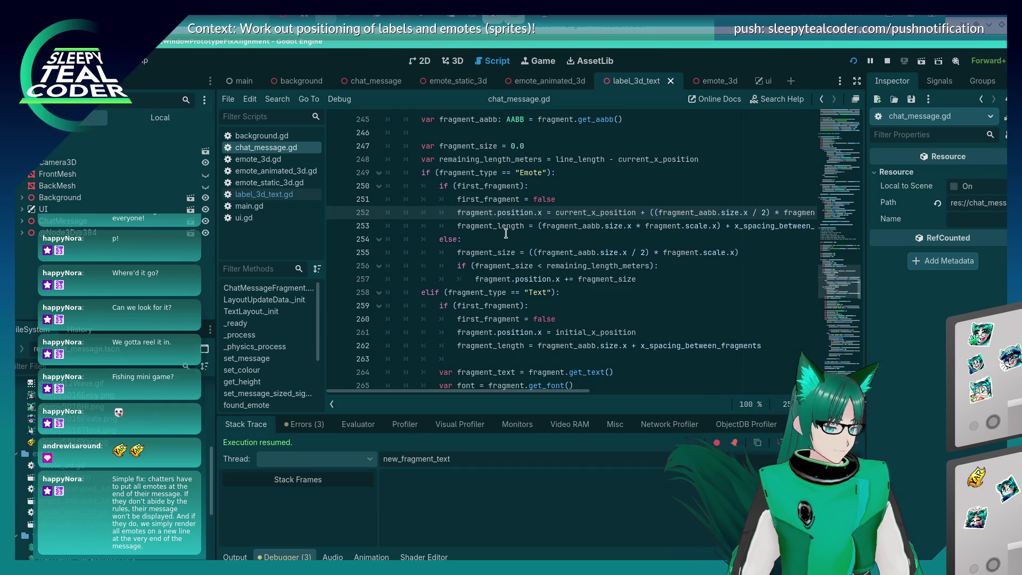
scroll(506, 234, "down", 5)
scroll(500, 277, "up", 4)
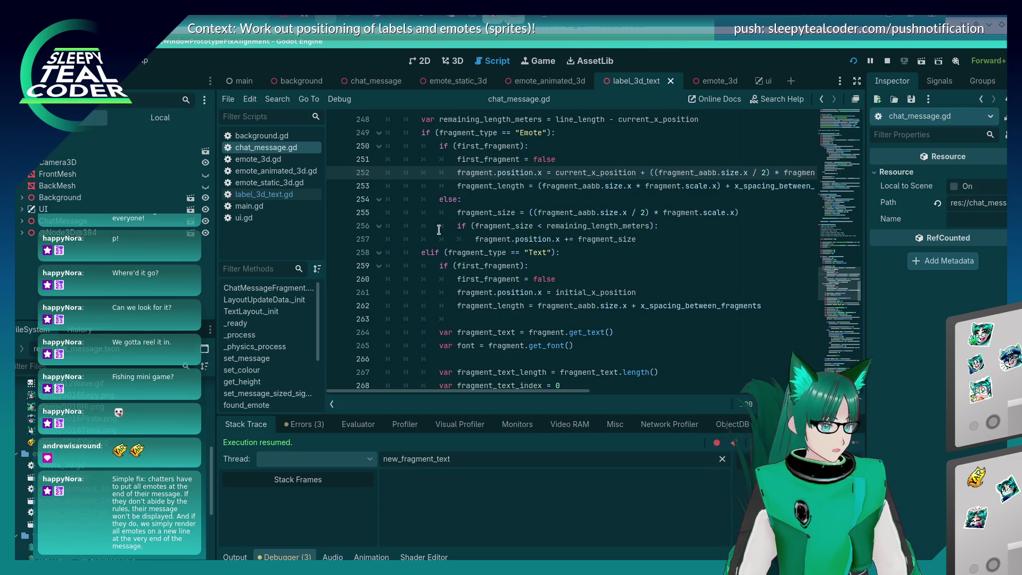
scroll(437, 245, "up", 1)
scroll(436, 266, "down", 20)
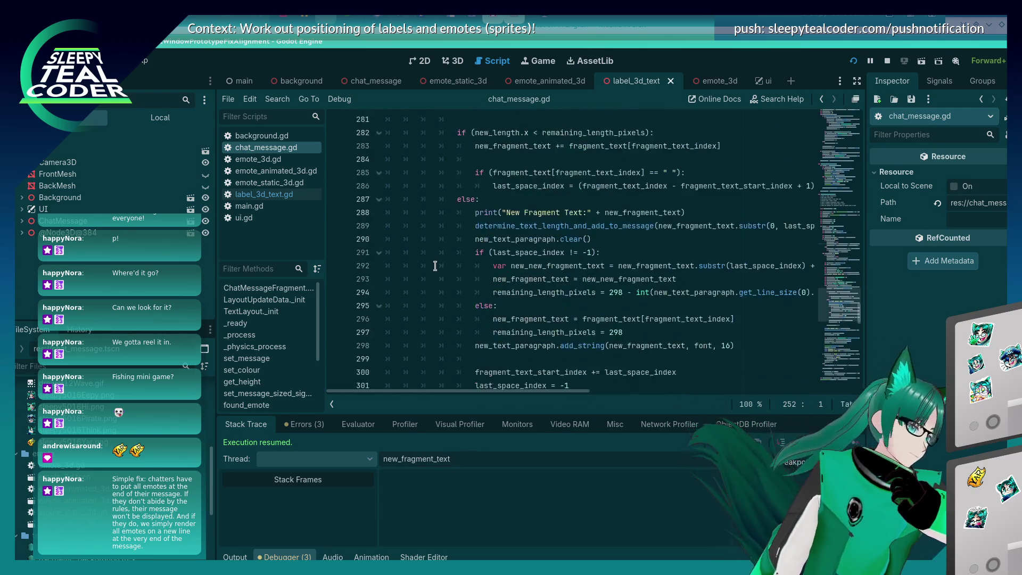
scroll(437, 263, "down", 1)
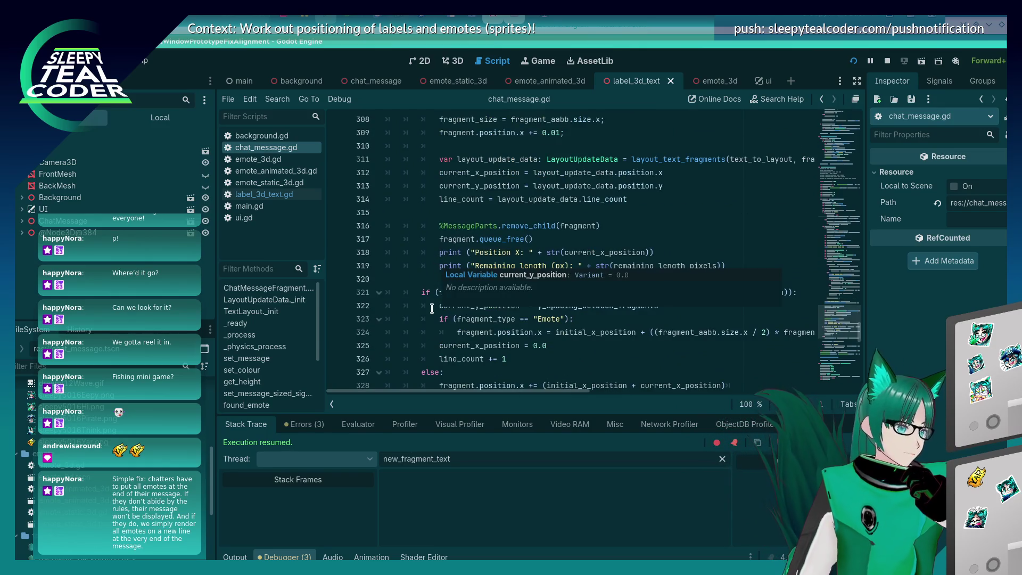
scroll(434, 288, "down", 2)
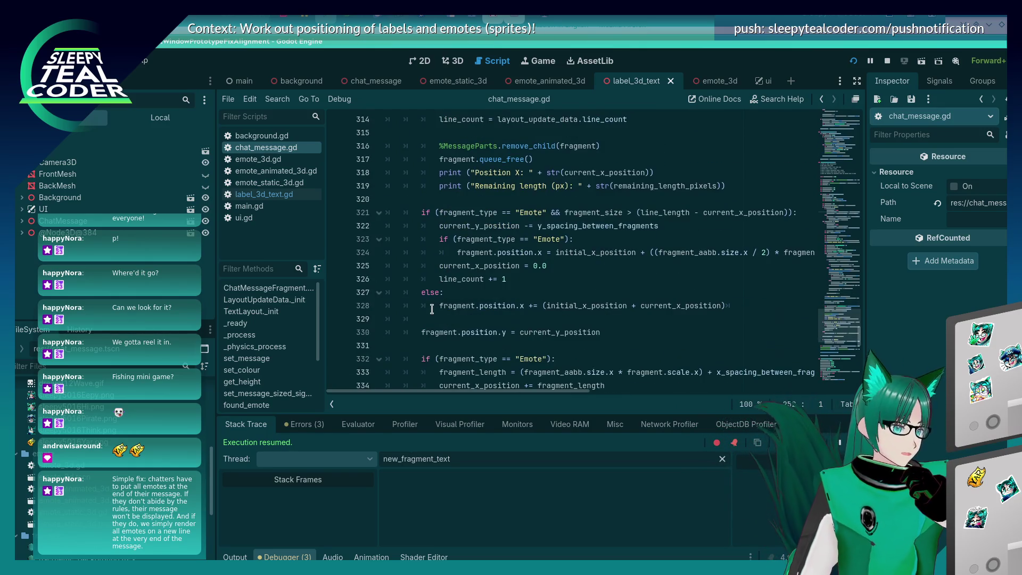
left_click(572, 269)
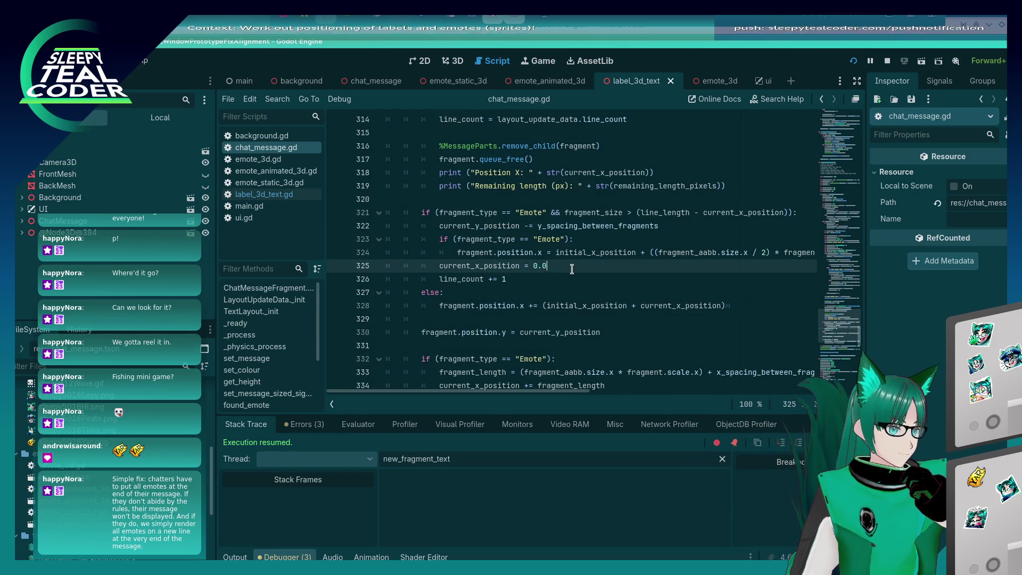
left_click(336, 266)
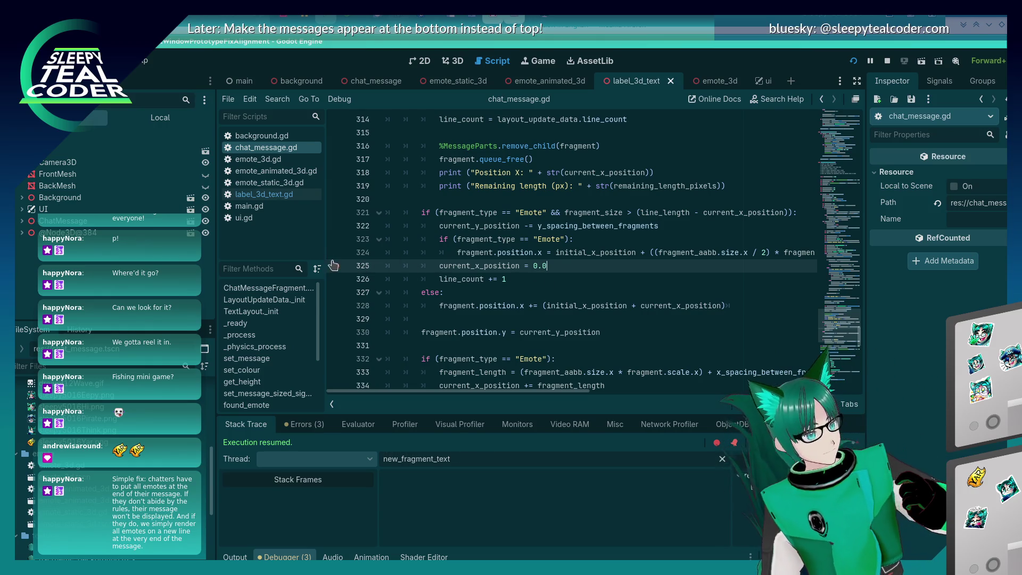
left_click(336, 266)
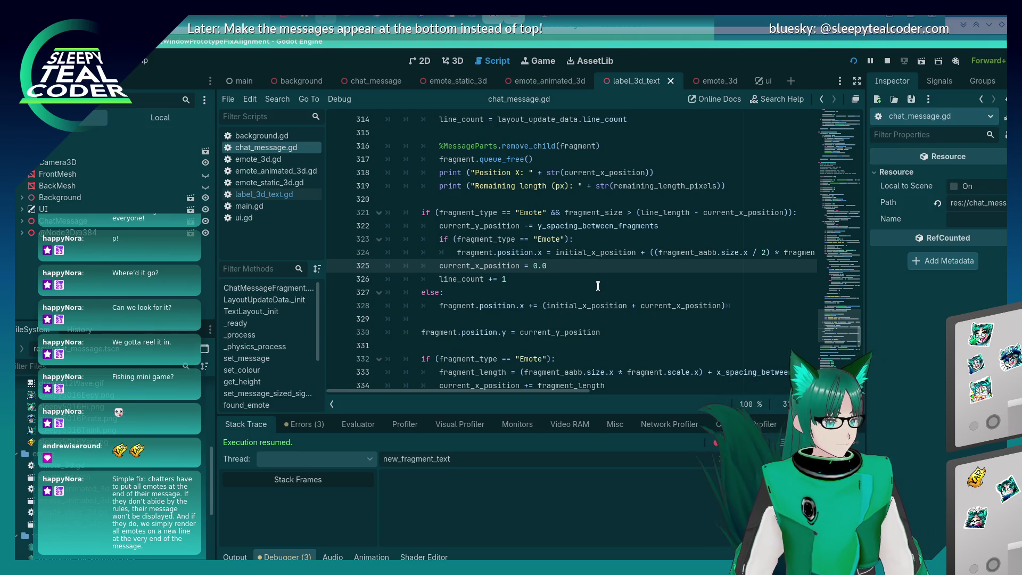
- Place the caret at the end of line 328, review the code below, then switch back to the running chat
scroll(597, 287, "down", 1)
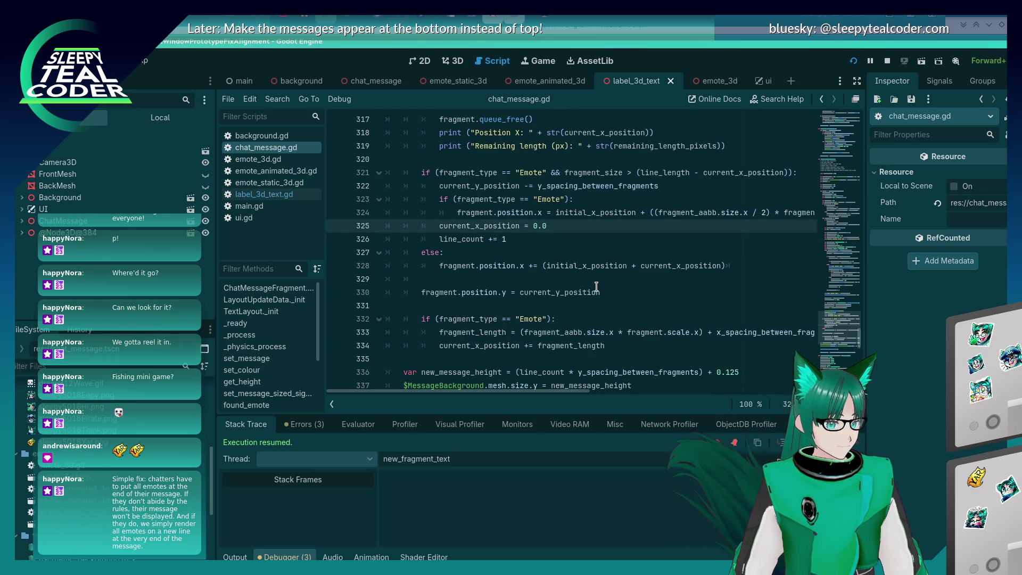
left_click(749, 270)
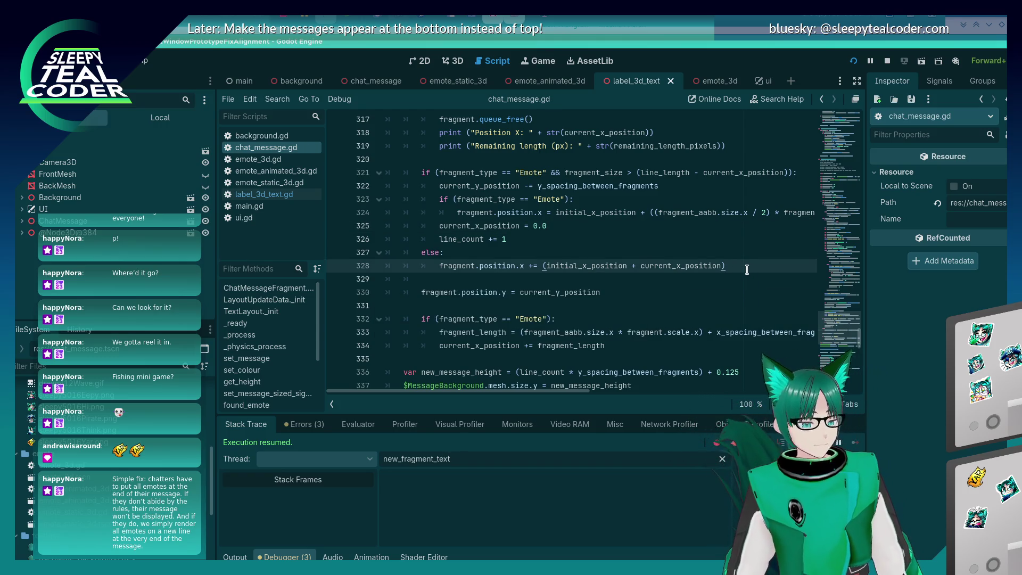
scroll(623, 282, "down", 1)
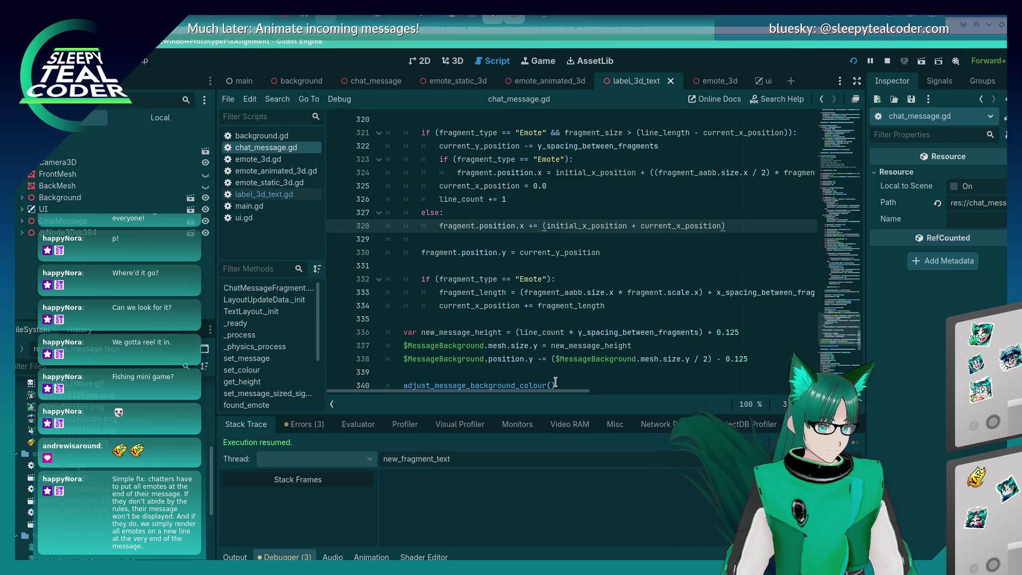
mouse_move(556, 394)
left_mouse_down()
mouse_move(619, 400)
mouse_move(551, 406)
left_mouse_up()
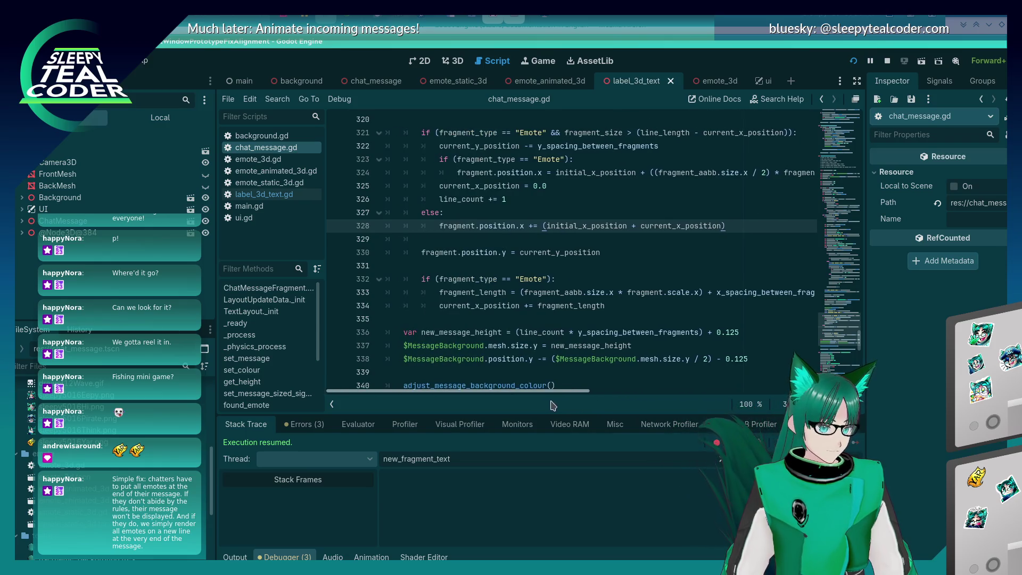
mouse_move(550, 336)
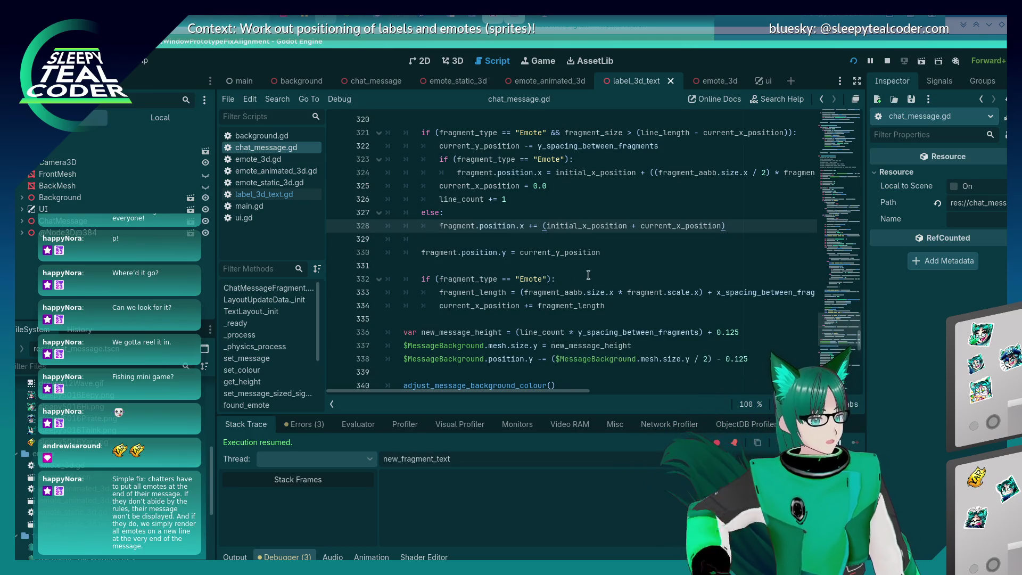
key("alt+Tab")
key("alt+Tab")
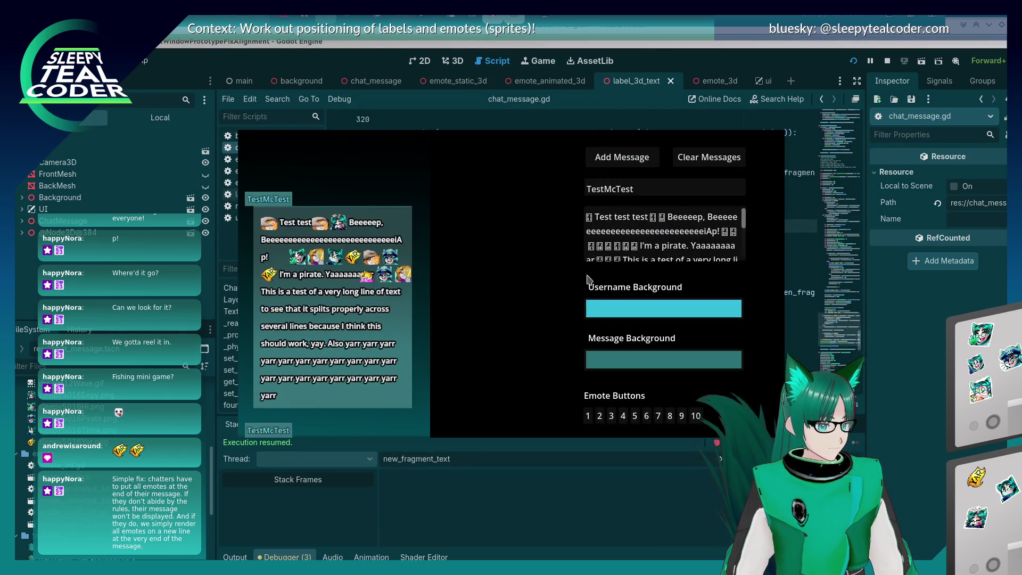
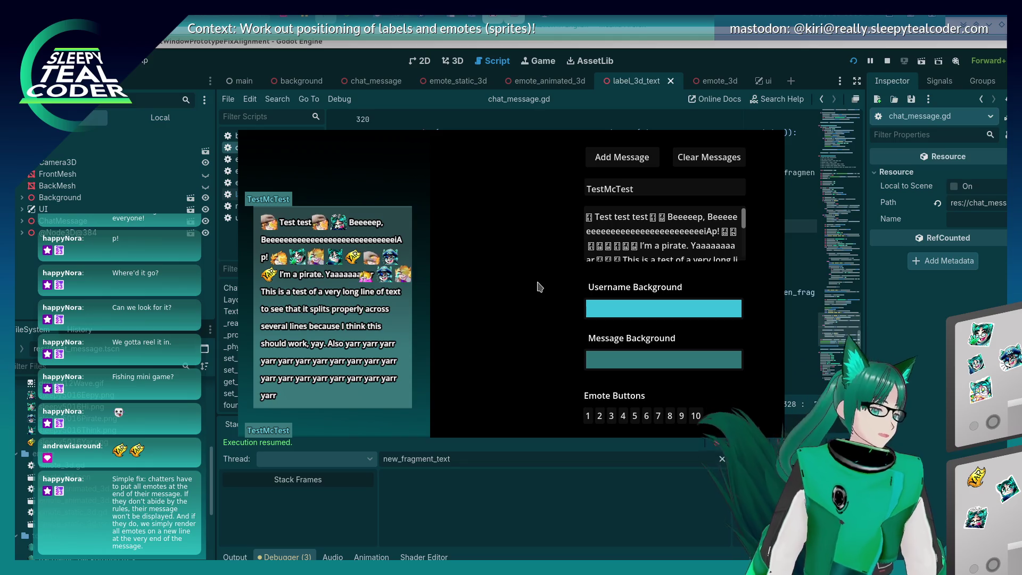
- Bring chat_message.gd forward and scroll through the fragment layout code around lines 302–340
left_click(690, 51)
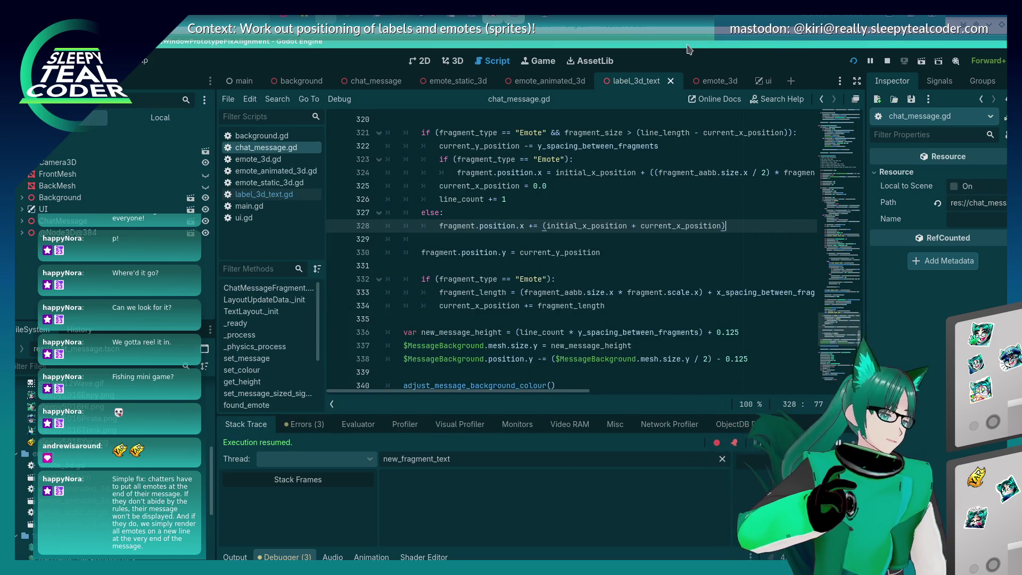
scroll(584, 287, "up", 1)
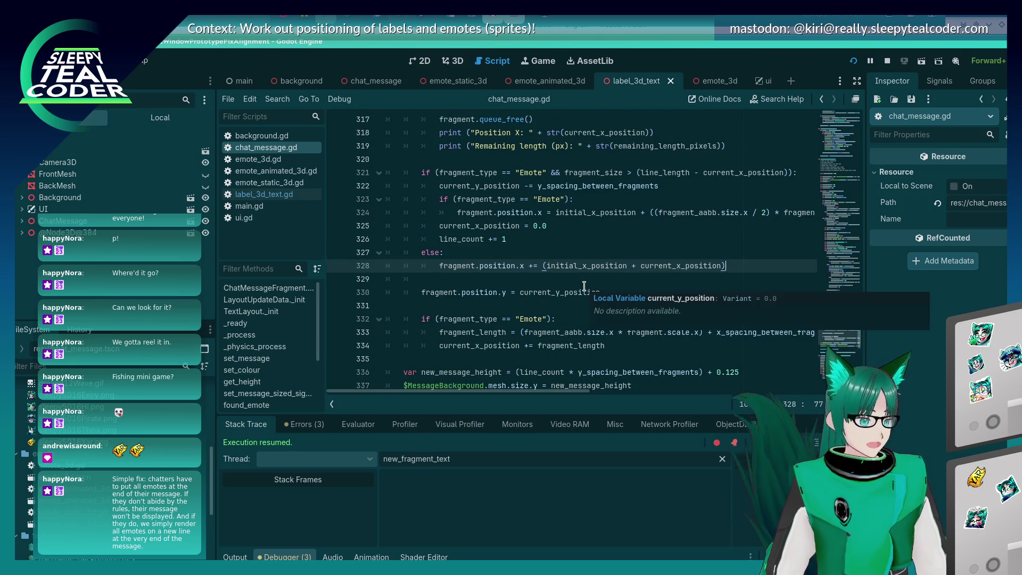
scroll(554, 263, "down", 3)
scroll(554, 262, "down", 4)
scroll(554, 263, "up", 8)
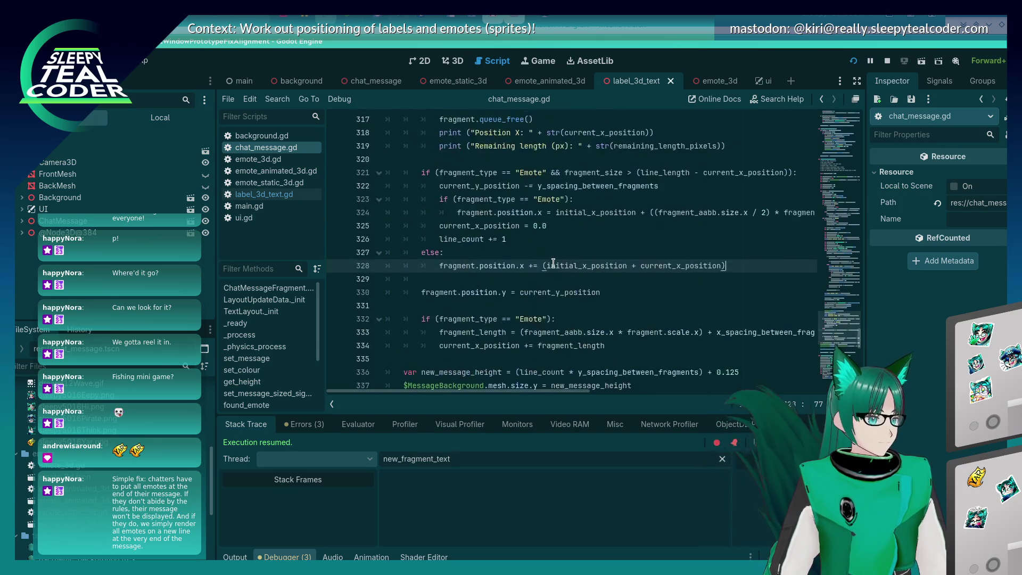
scroll(554, 262, "down", 1)
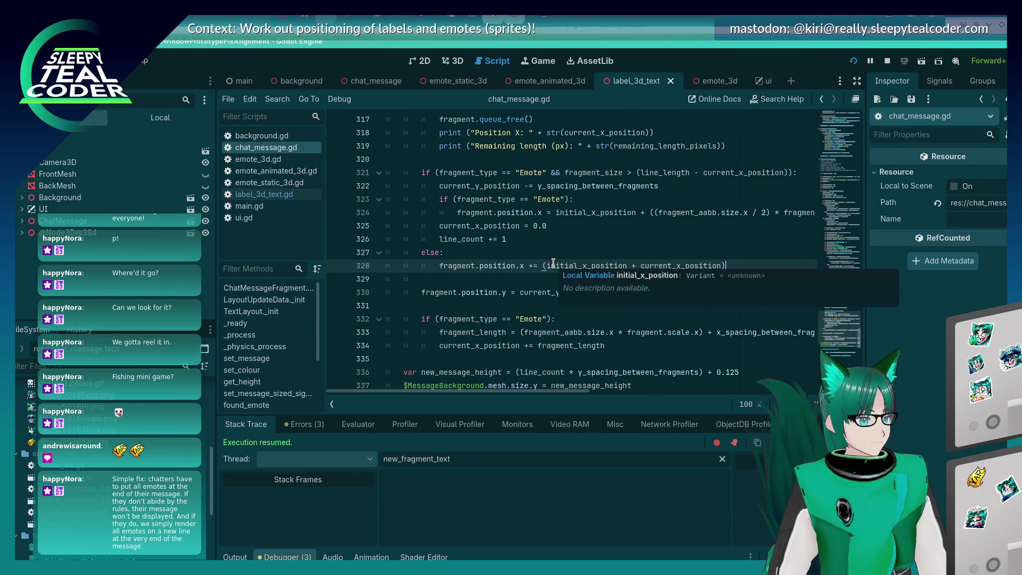
scroll(553, 262, "up", 5)
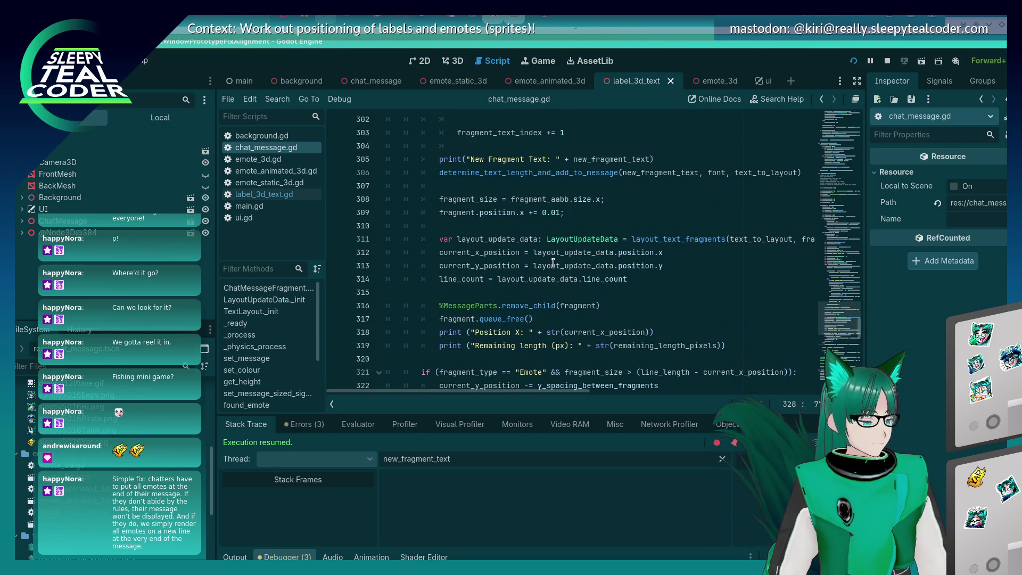
- Compare the running chat prototype's output against the layout code, finishing on the script editor
key("alt+Tab")
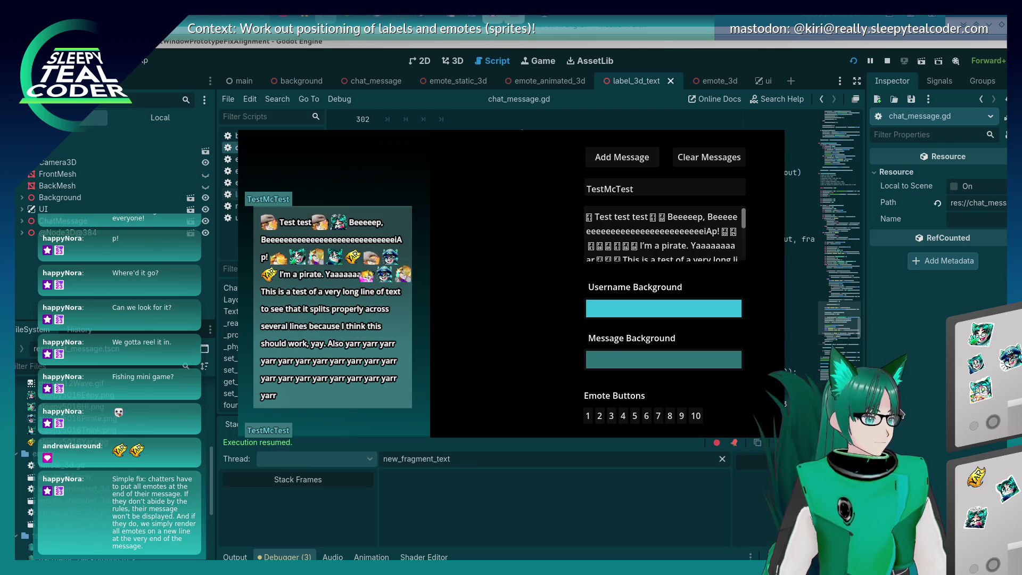
key("alt+Tab")
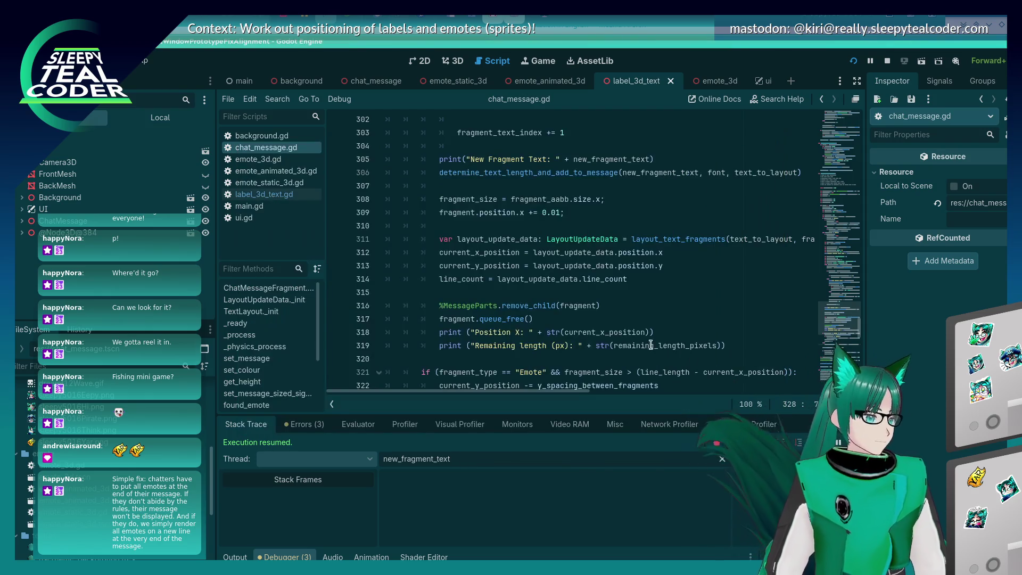
scroll(639, 341, "up", 3)
scroll(604, 327, "down", 3)
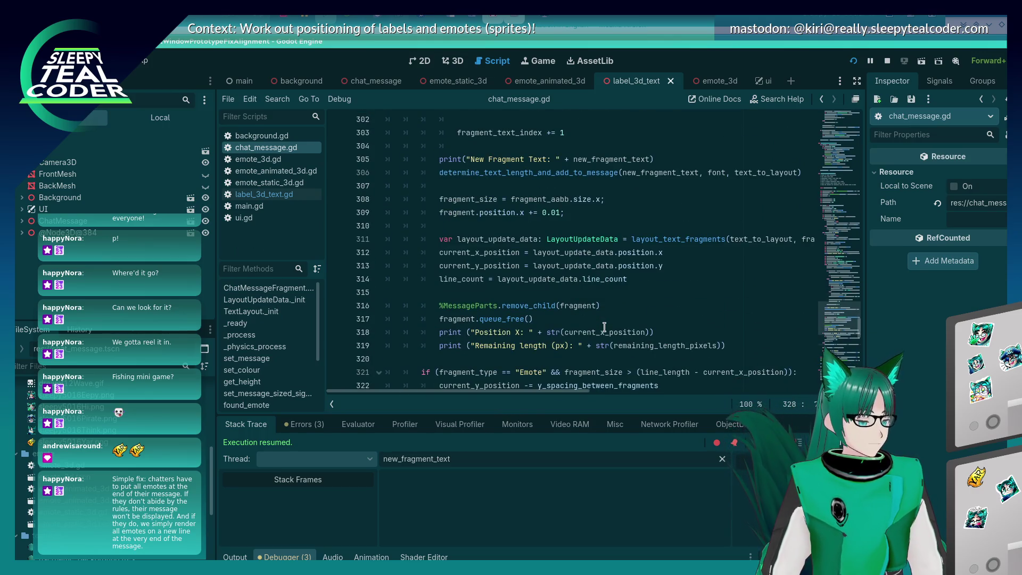
key("alt+Tab")
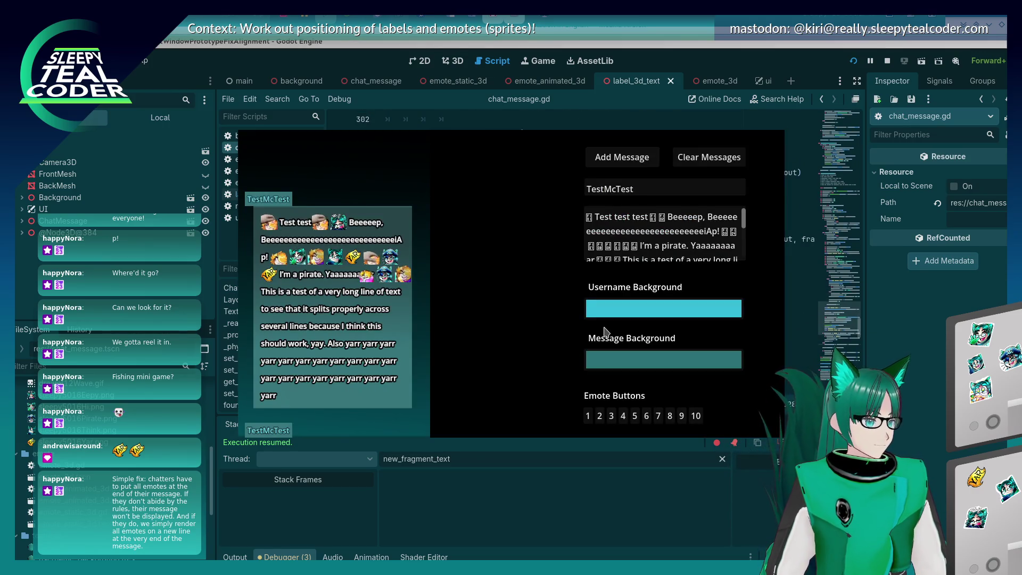
key("alt+Tab")
key("alt+Tab")
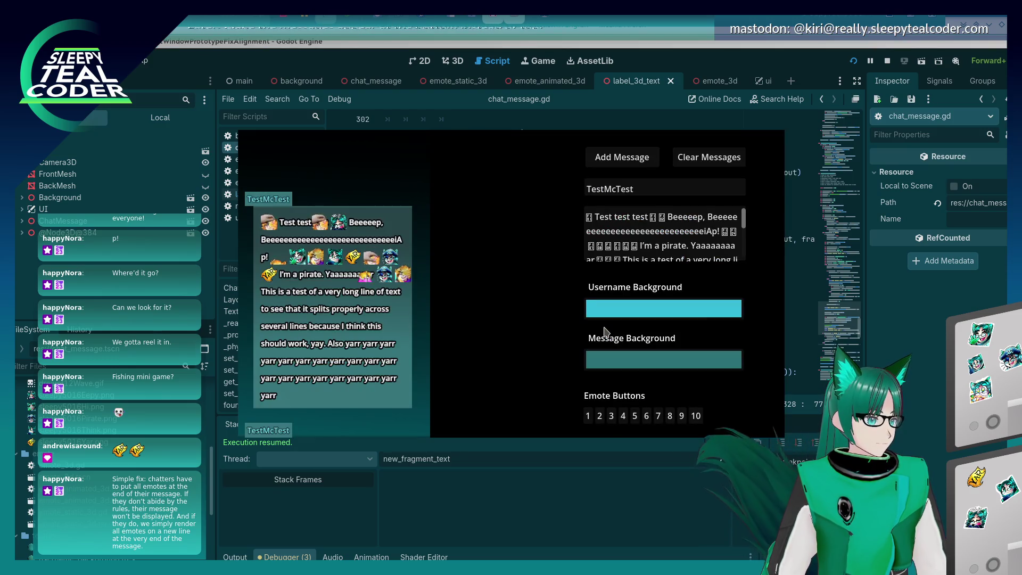
left_click(780, 119)
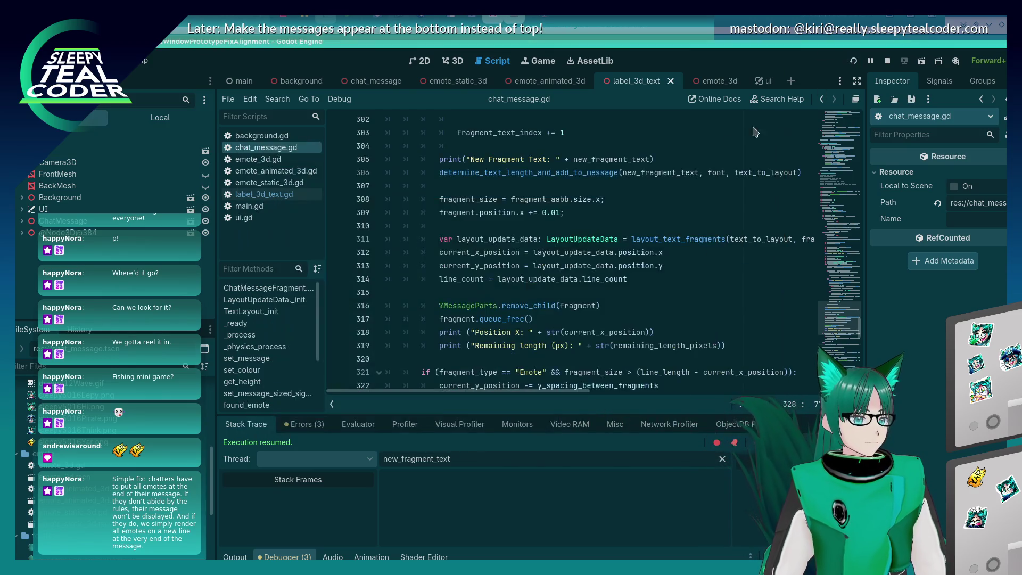
- Relaunch the prototype, post test messages with an emote inserted at the start, then close the game
key("F5")
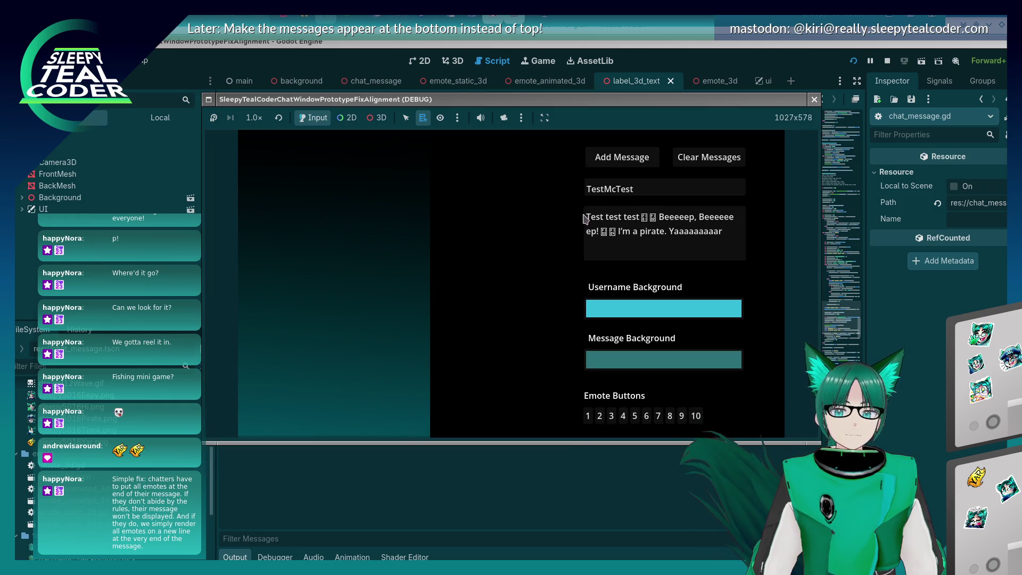
left_click(632, 156)
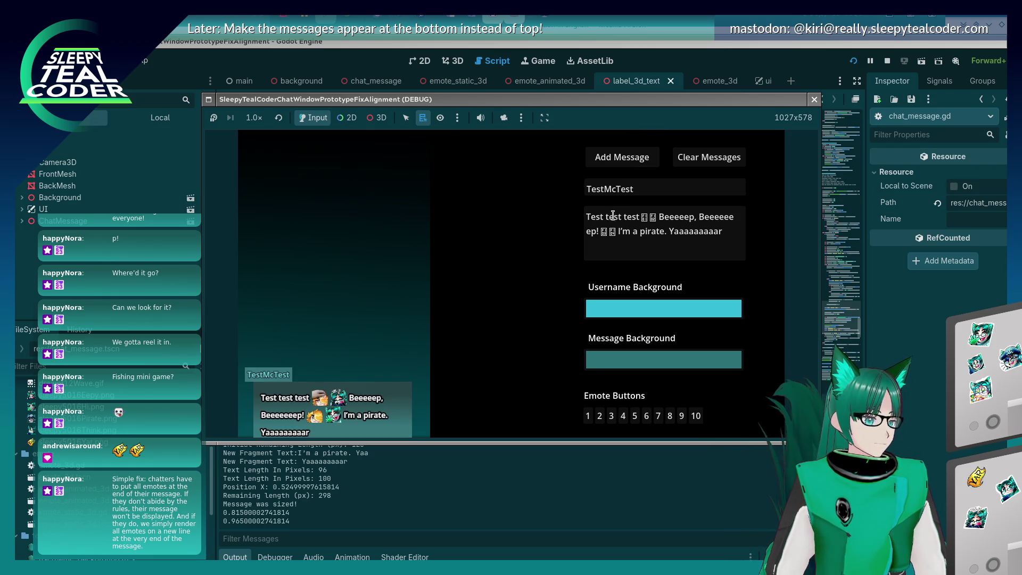
left_click(587, 215)
left_click(635, 416)
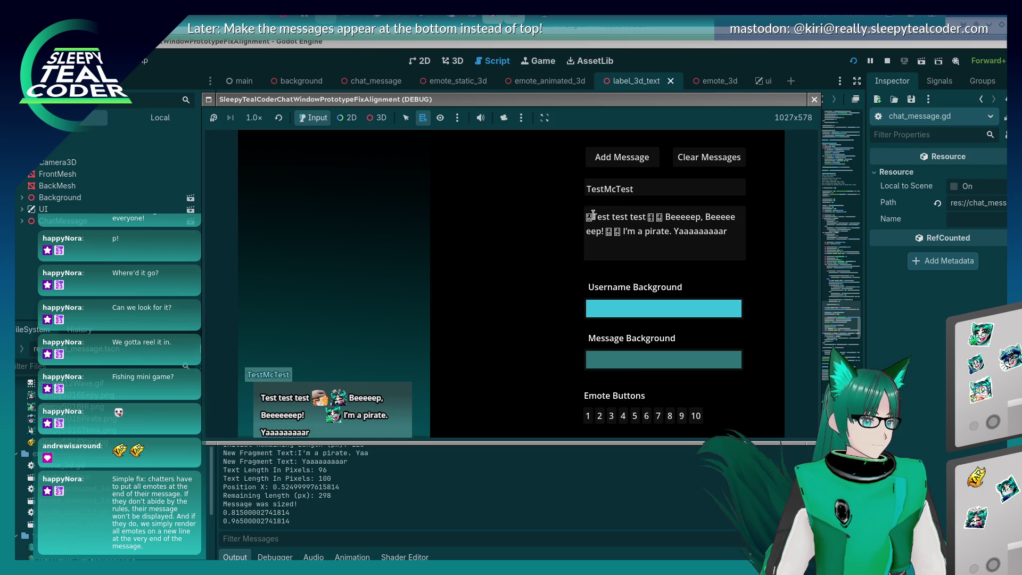
left_click(622, 156)
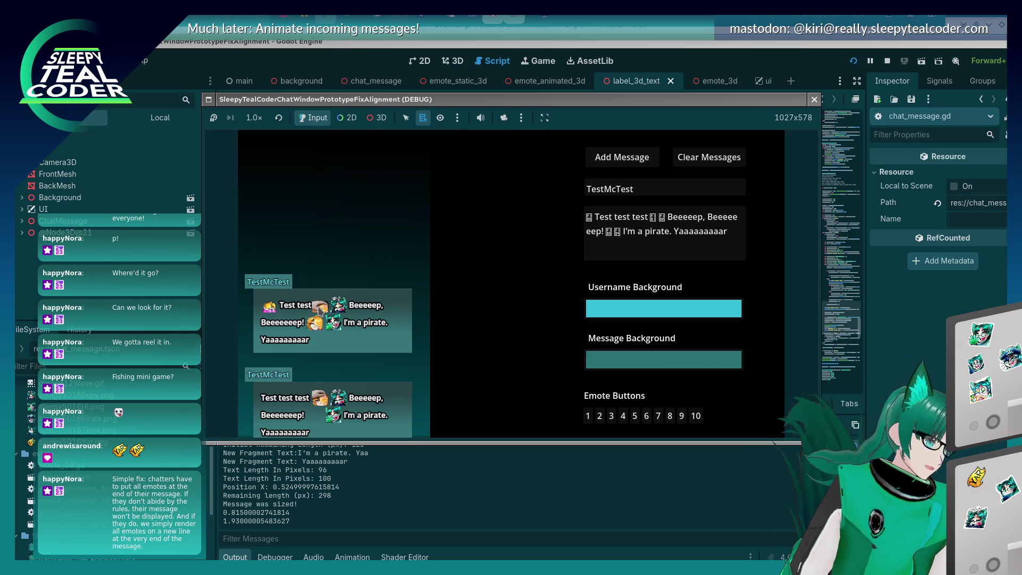
key("F8")
scroll(564, 268, "up", 1)
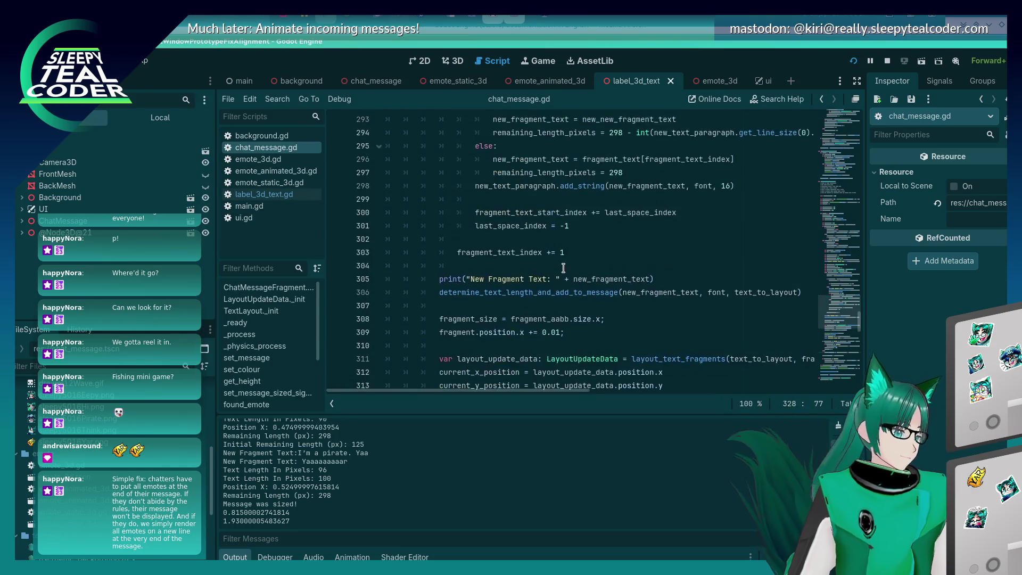
- Cut the fragment_size calculation from the Emote else block on line 255
scroll(563, 268, "up", 15)
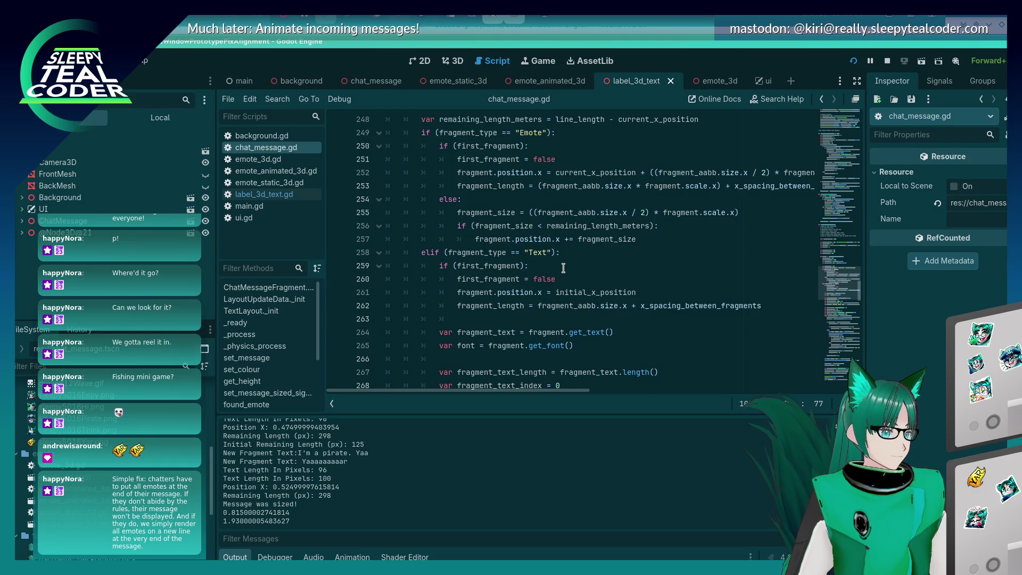
scroll(564, 268, "up", 1)
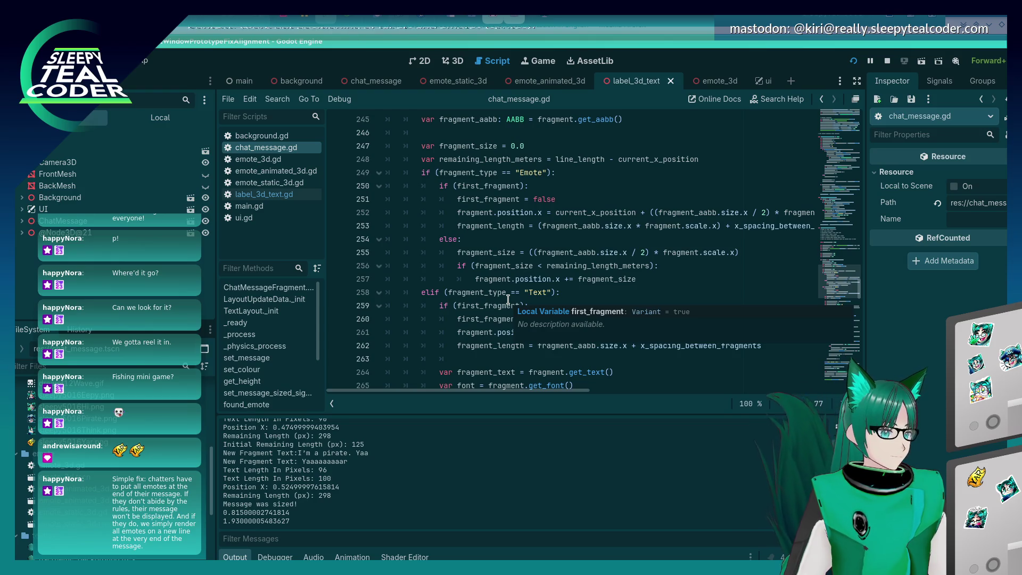
scroll(521, 373, "up", 1)
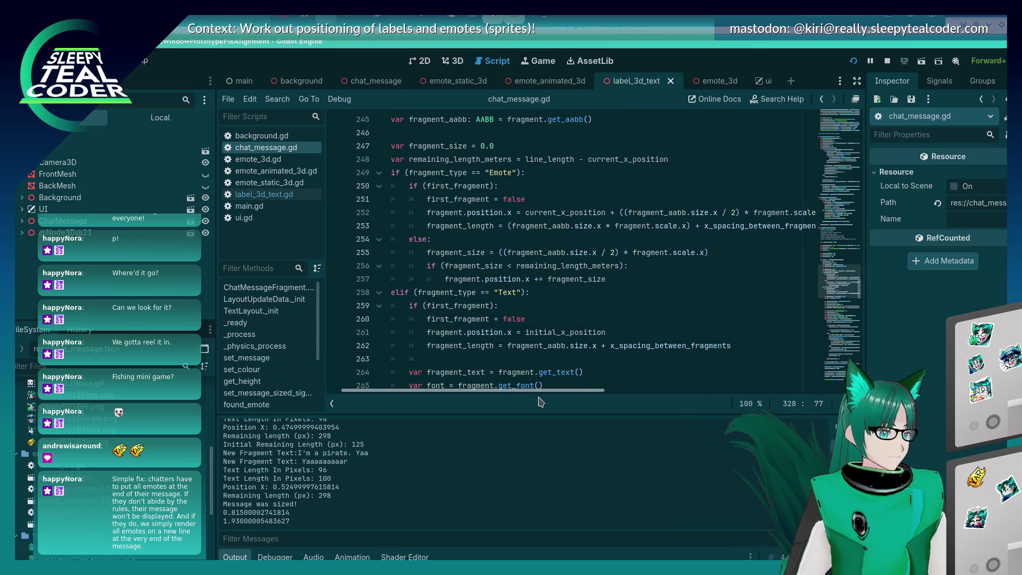
mouse_move(520, 346)
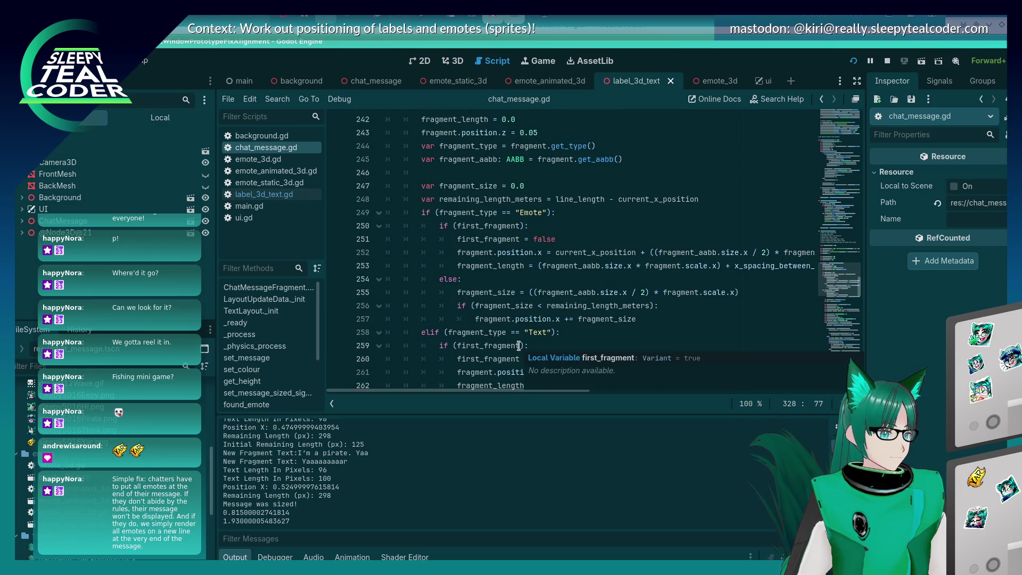
left_click(571, 241)
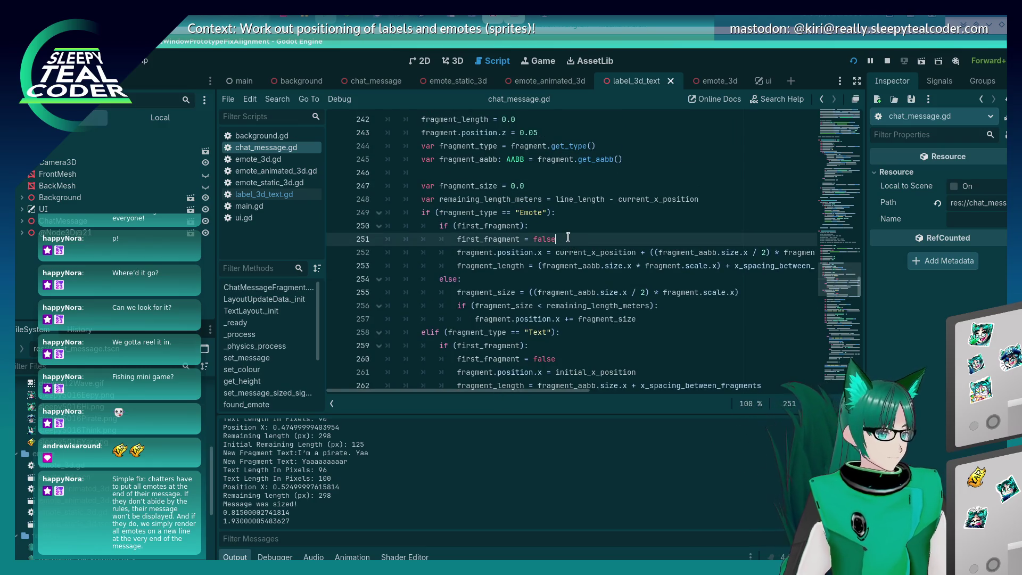
left_click(531, 292)
key("Home")
key("shift+End")
key("BackSpace")
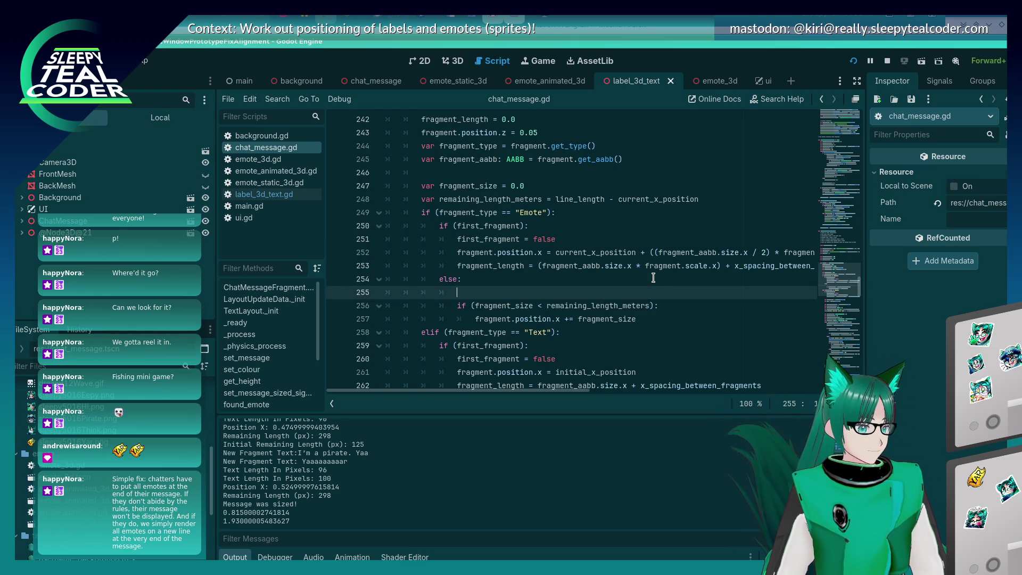
- Paste the fragment_size line directly under the Emote check and delete the leftover empty line
key("Up")
key("Up")
key("Up")
key("Up")
key("Up")
key("End")
key("Return")
type("fragment_size = ((fragment_aabb.size.x / 2) * fragment.scale.x)")
key("Down")
key("Down")
key("Down")
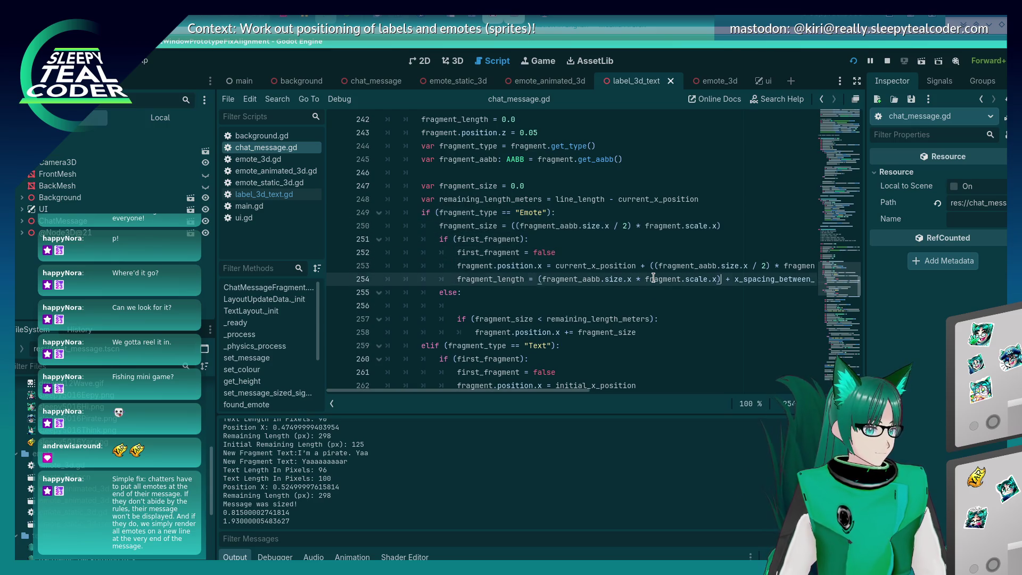
key("BackSpace")
key("BackSpace")
key("BackSpace")
- Glance at KCalc, then add a third test message in the running game
key("alt+Tab")
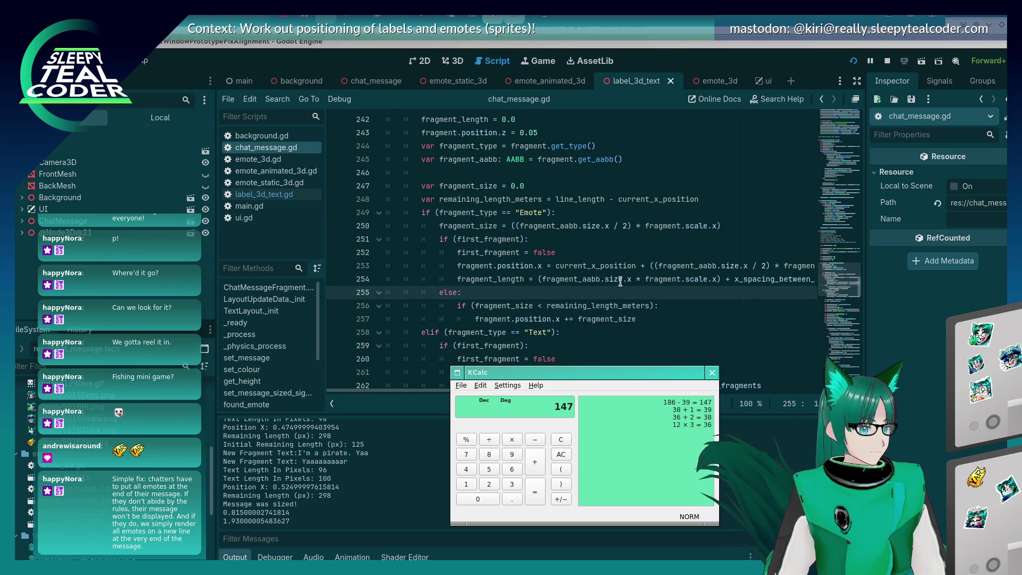
key("alt+Tab")
left_click(607, 157)
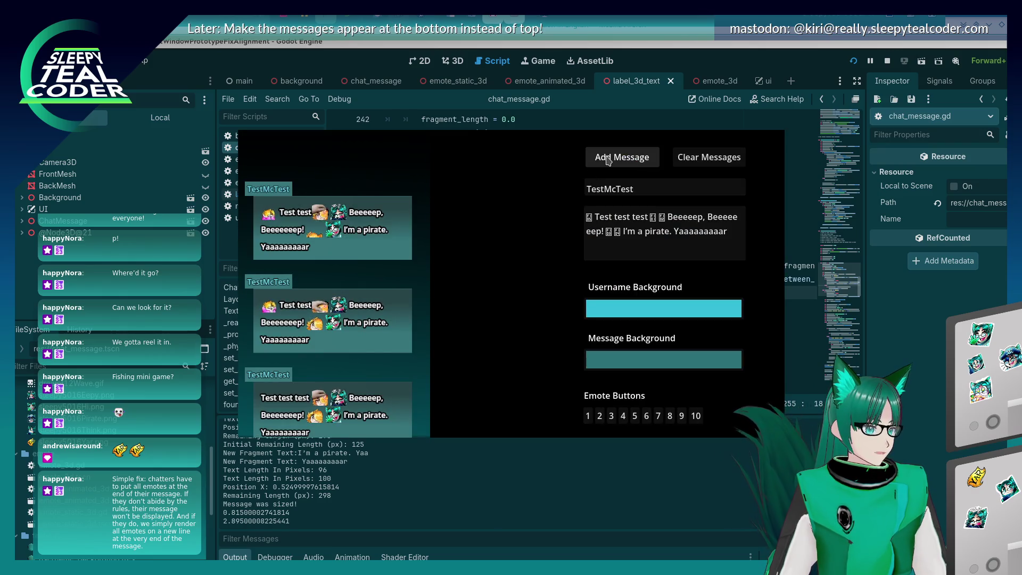
- Relaunch the prototype with the edited code and post a test message led by an inline emote
left_click(853, 63)
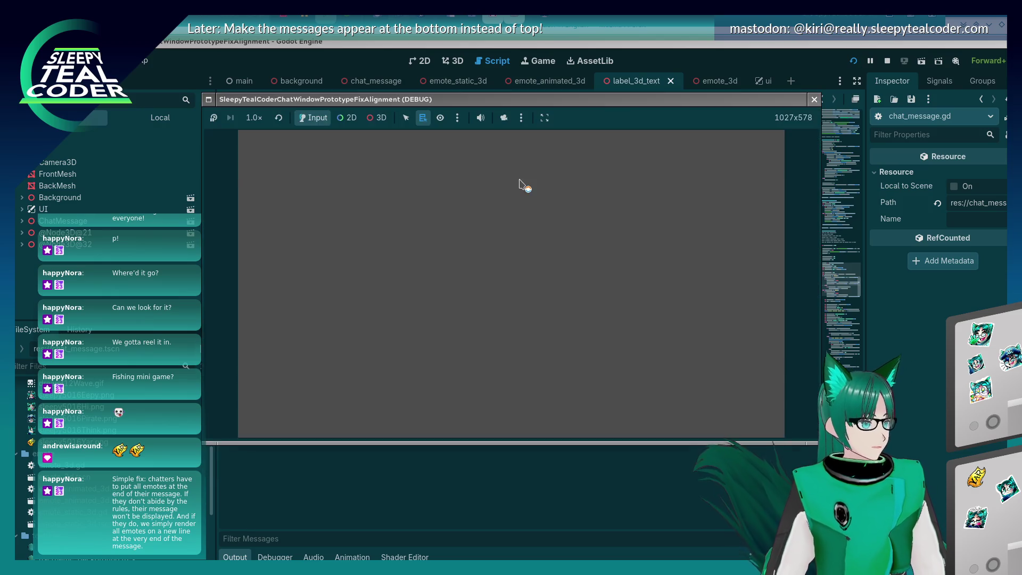
left_click(622, 157)
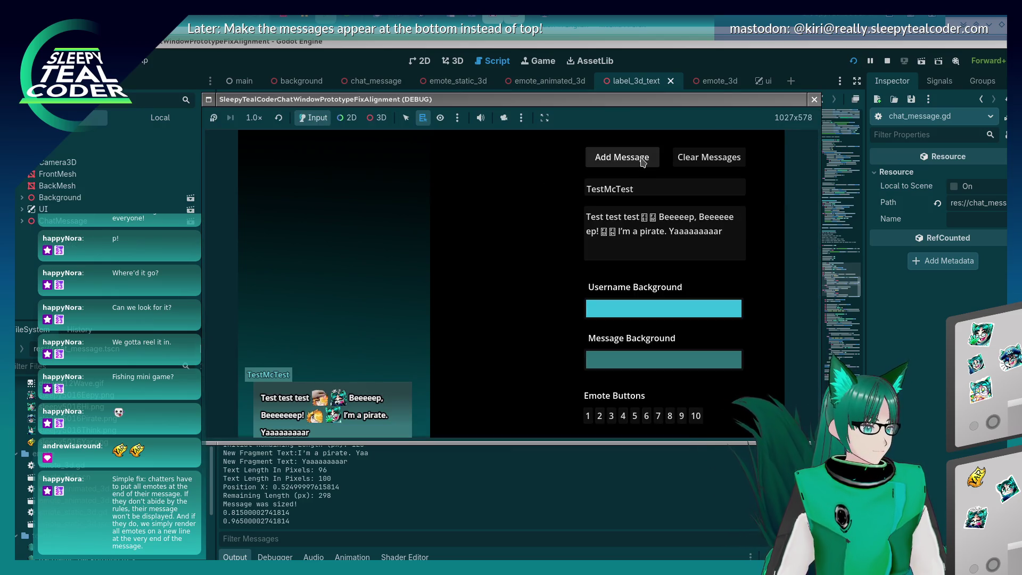
left_click(611, 416)
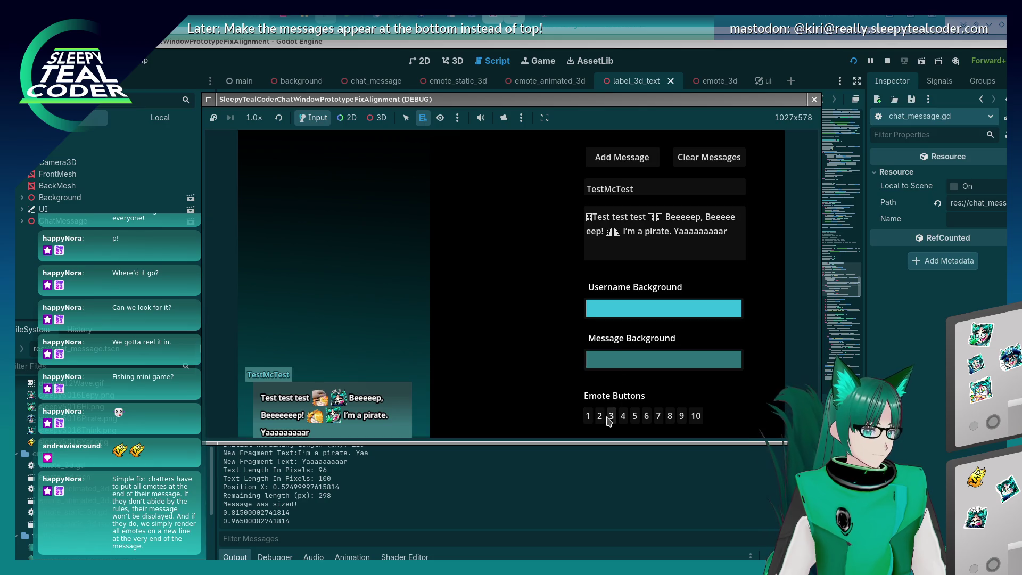
left_click(595, 217)
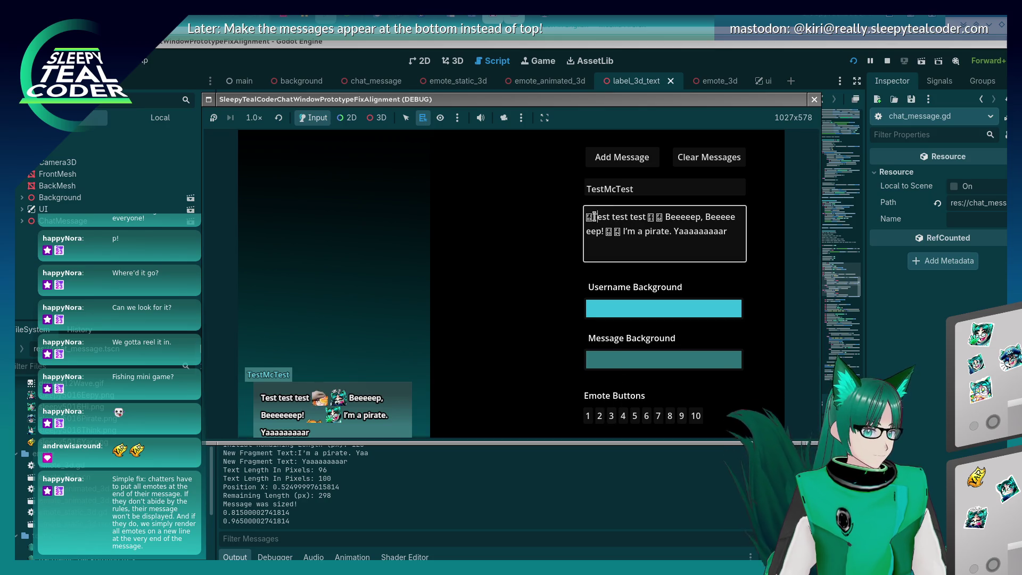
left_click(622, 157)
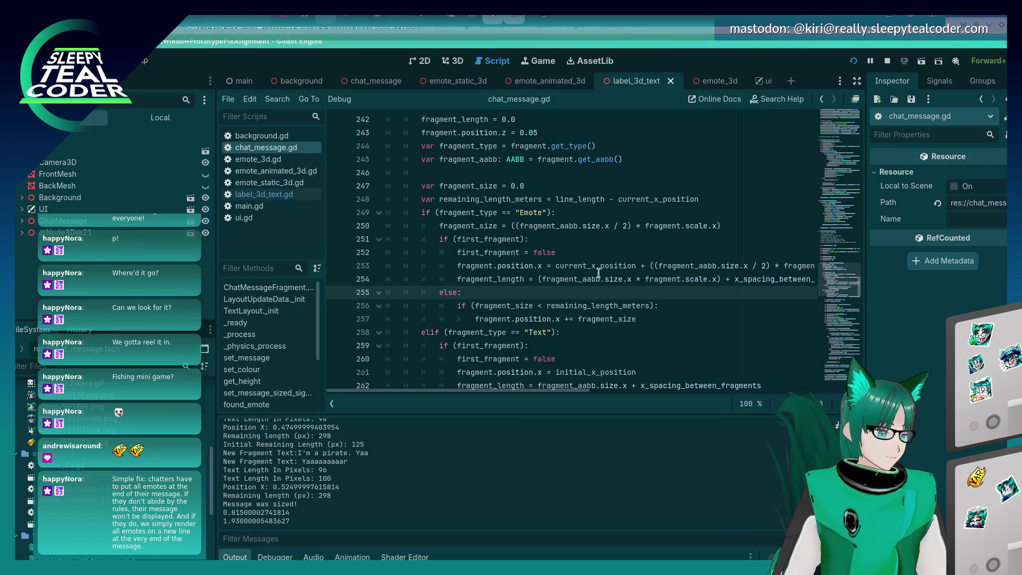
- Close the game and comment out the else branch on lines 255–257
key("F8")
scroll(548, 239, "down", 2)
scroll(544, 233, "up", 2)
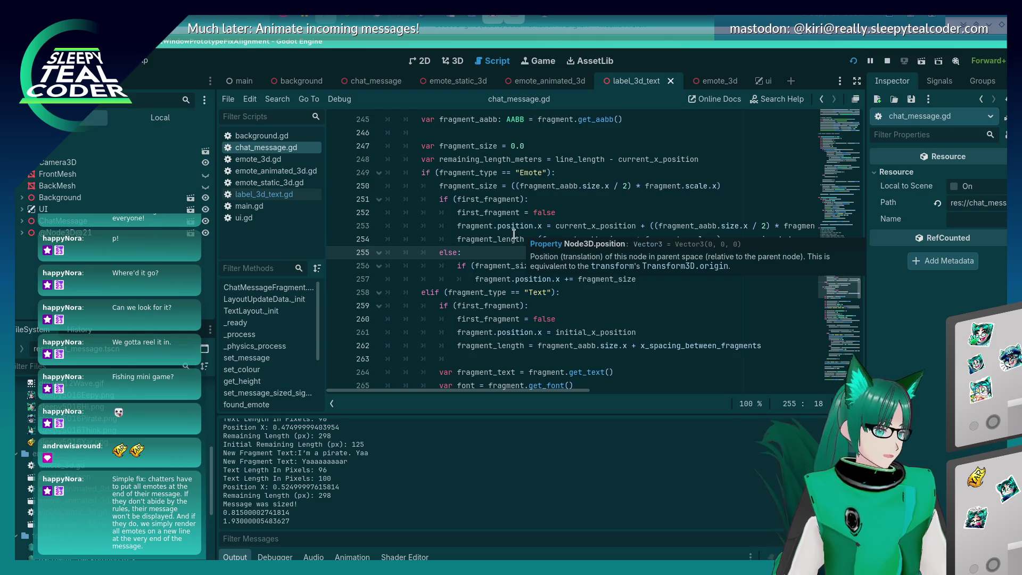
scroll(517, 239, "down", 4)
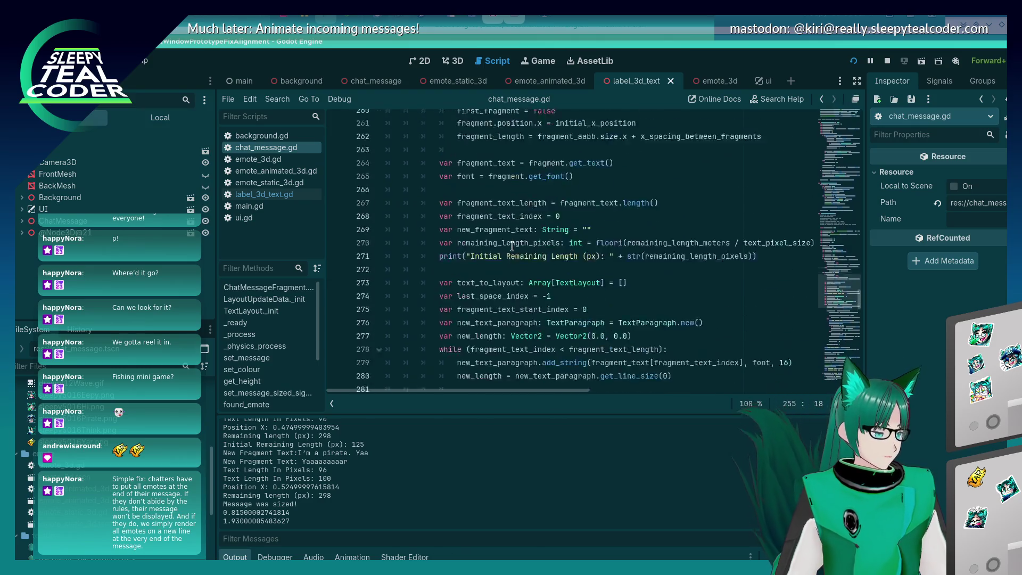
scroll(511, 246, "up", 4)
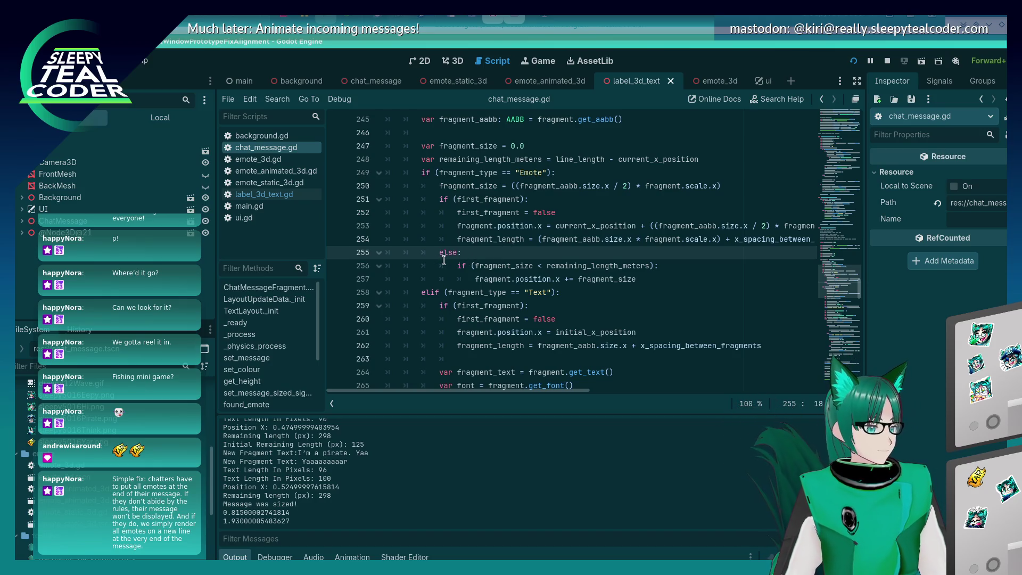
key("ctrl+k")
key("Down")
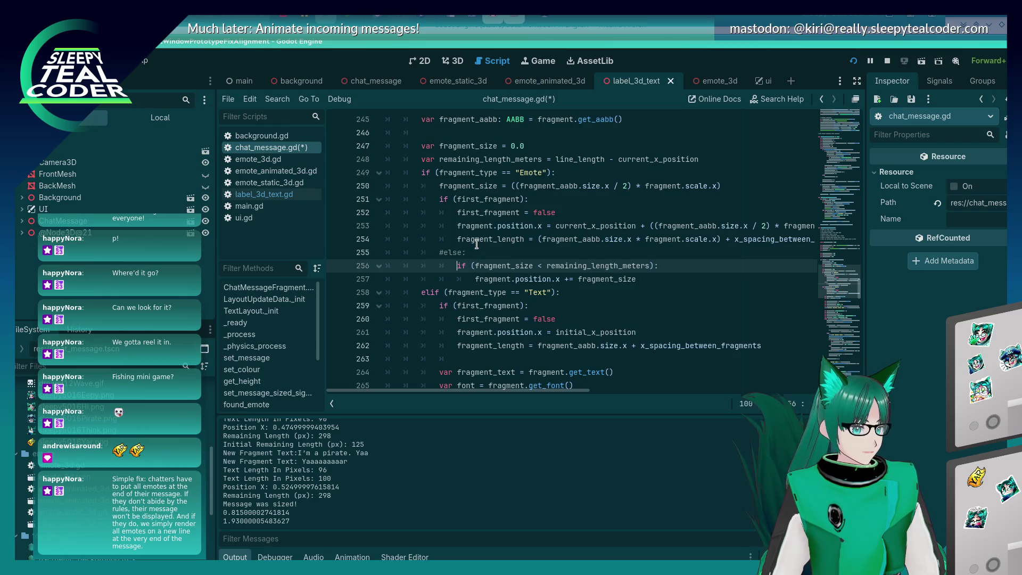
key("ctrl+k")
key("Down")
key("ctrl+k")
- Test-run with the else branch commented out, then uncomment lines 255–257 and save
key("F5")
left_click(611, 161)
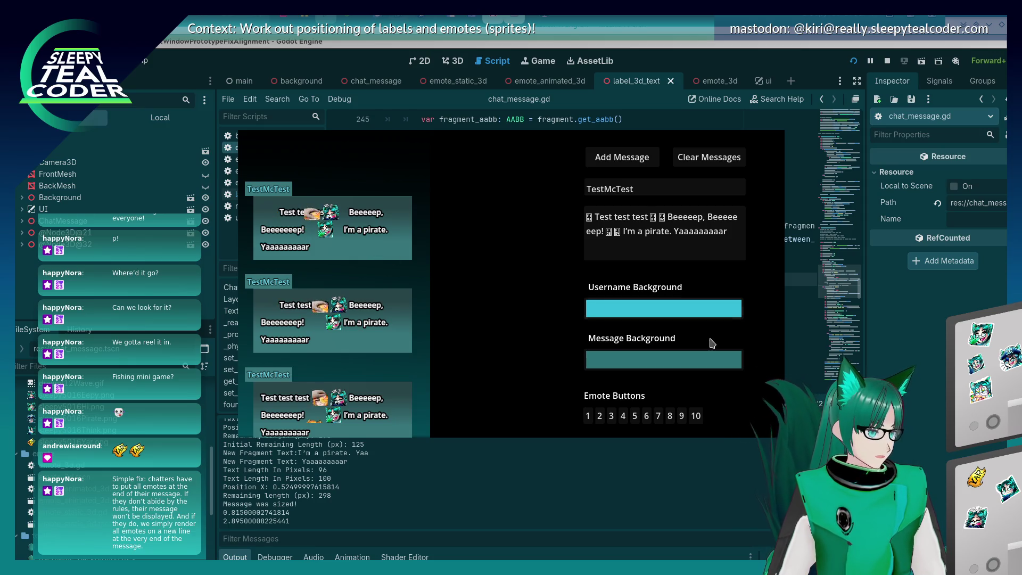
key("F8")
key("shift+Up")
key("shift+Up")
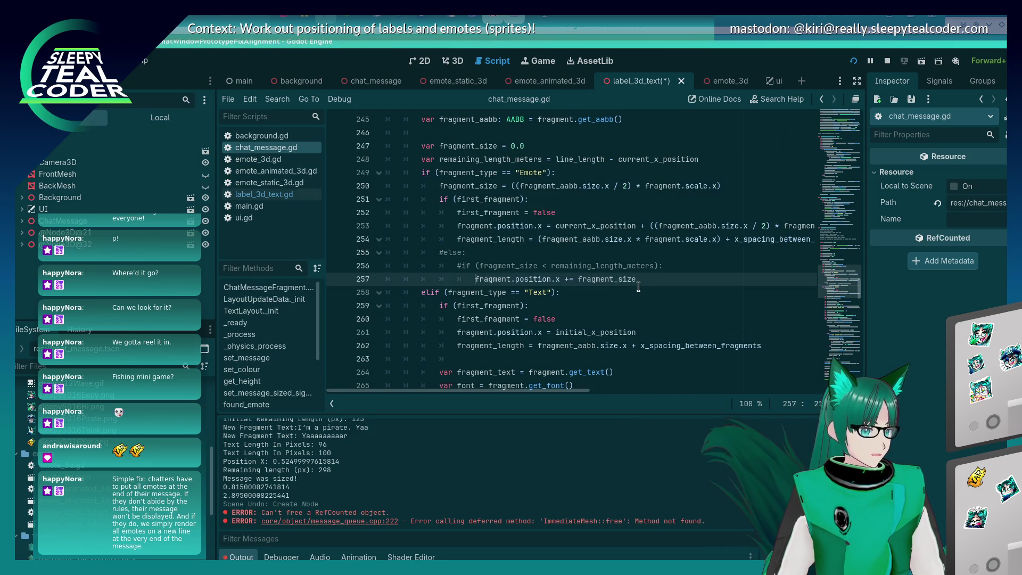
key("ctrl+k")
key("ctrl+s")
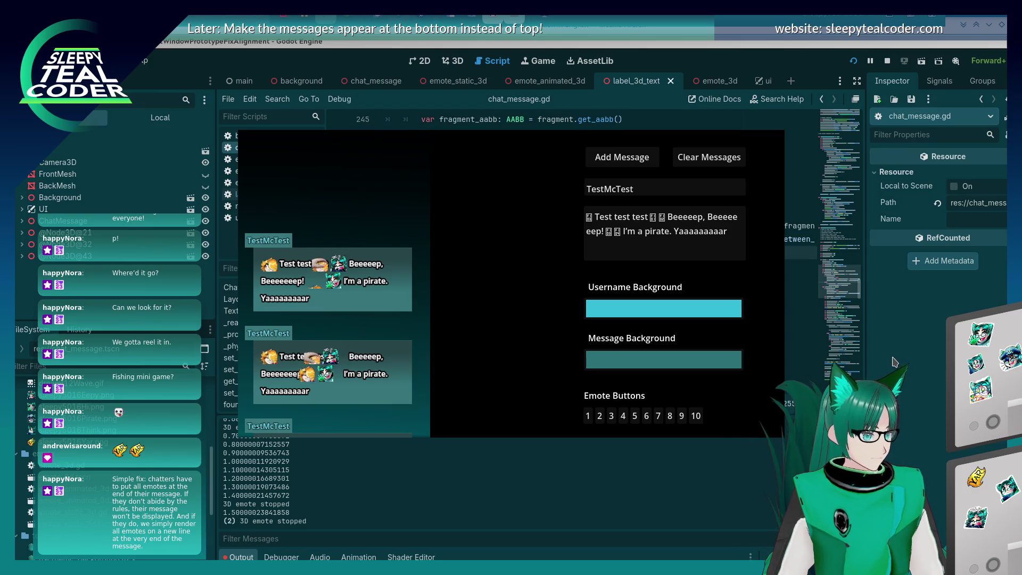
- Search chat_message.gd for 'current_x_position ='
left_click(477, 257)
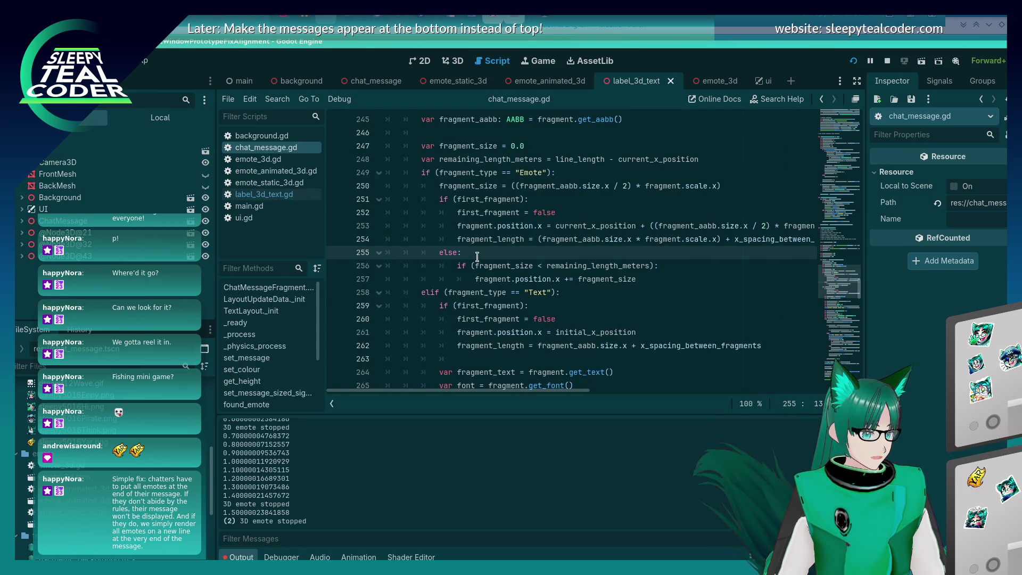
scroll(477, 257, "down", 2)
scroll(477, 257, "up", 4)
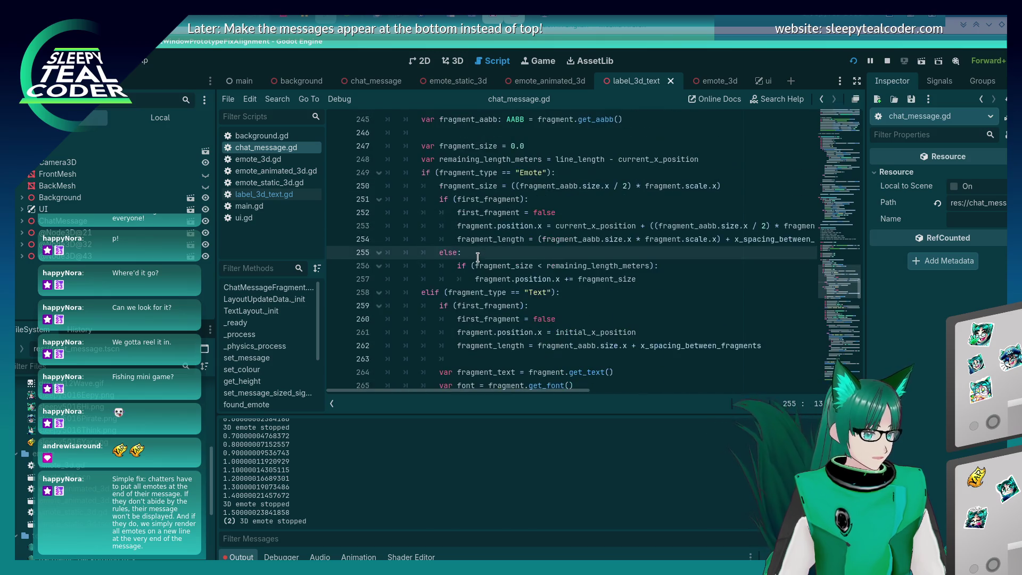
left_click(502, 200)
key("ctrl+f")
type("c")
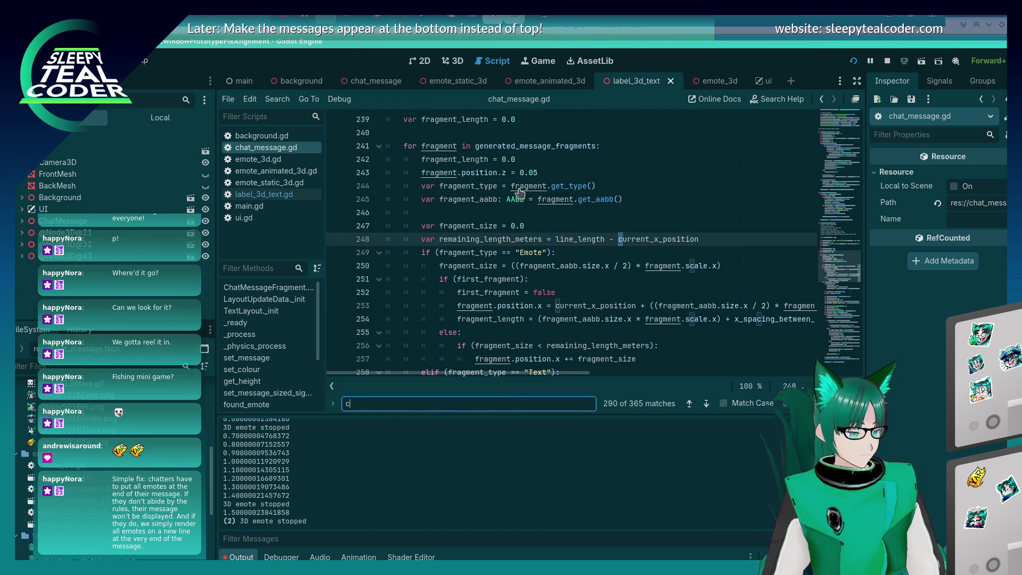
type("urrent_x_position =")
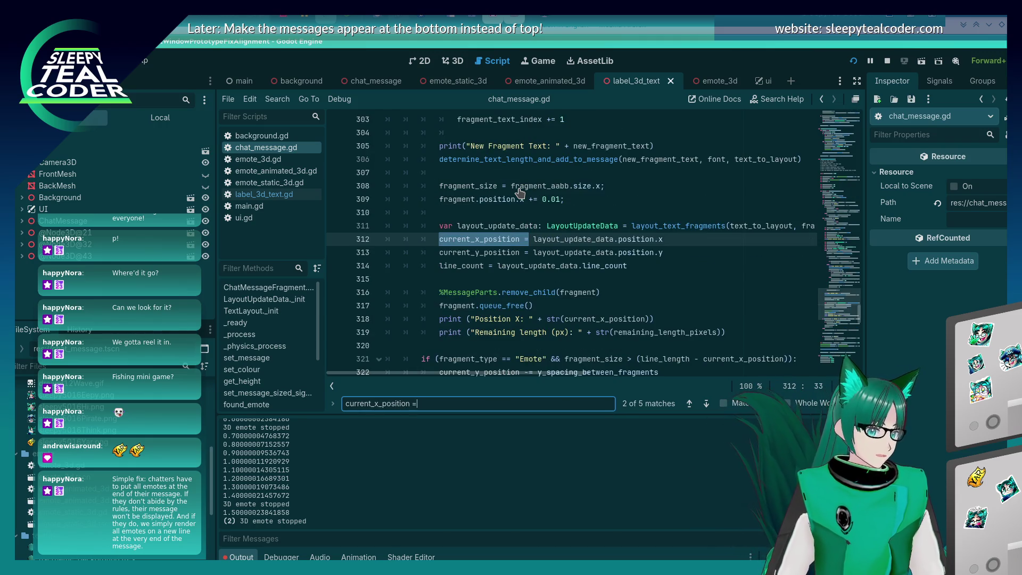
- Step through the 'current_x_position =' matches and return to the 0.0 reset on line 325
scroll(520, 191, "up", 6)
key("Return")
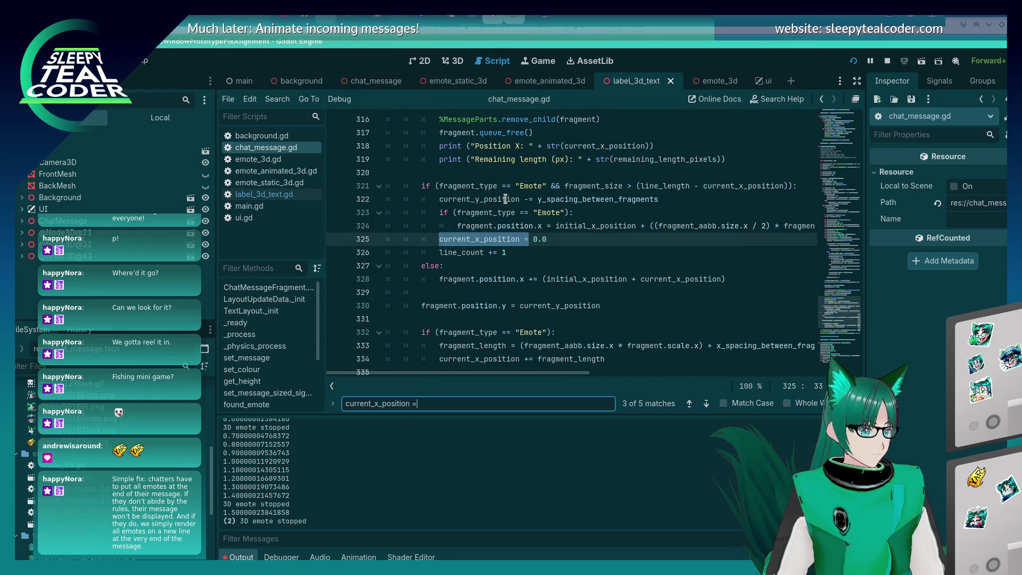
scroll(501, 192, "down", 2)
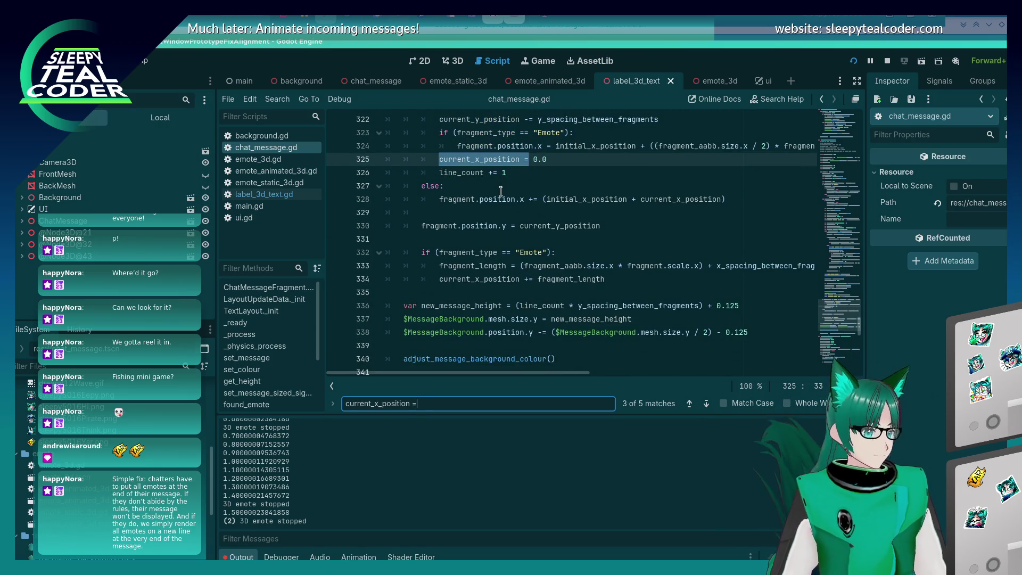
key("Return")
key("Return")
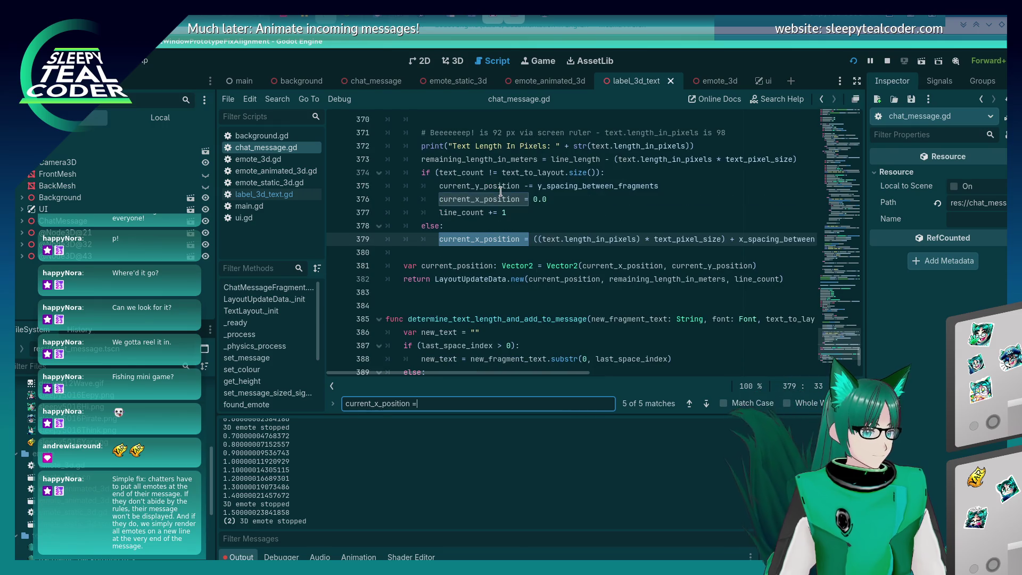
scroll(501, 191, "up", 2)
scroll(501, 192, "up", 8)
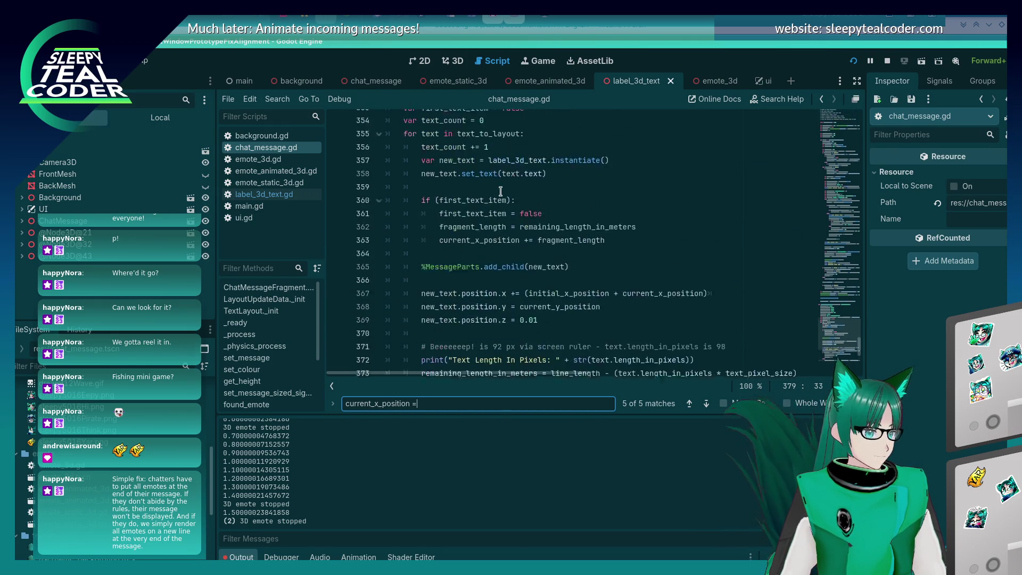
scroll(500, 192, "down", 11)
key("shift+Return")
key("shift+Return")
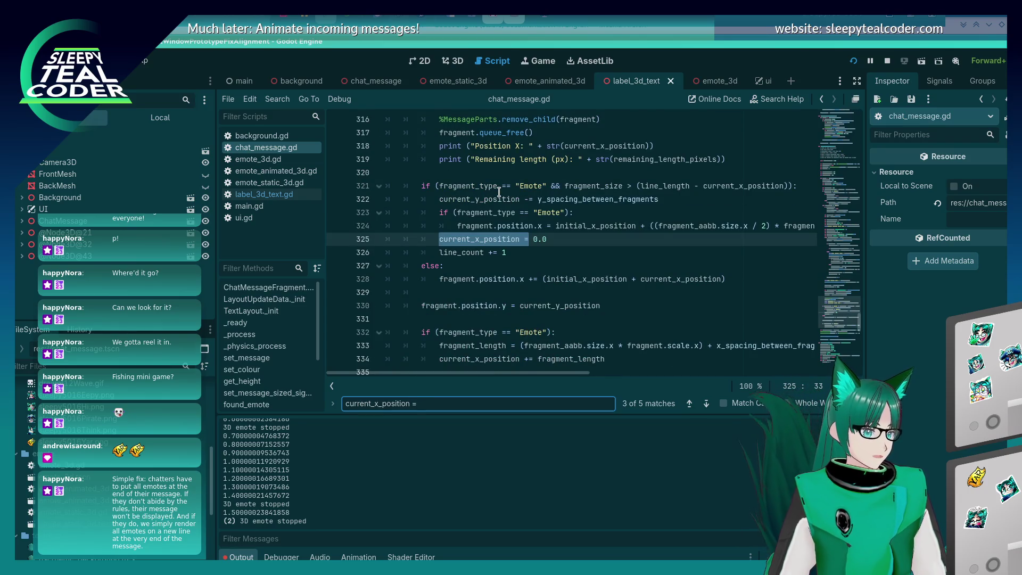
scroll(501, 213, "down", 4)
scroll(503, 239, "up", 2)
scroll(503, 245, "up", 2)
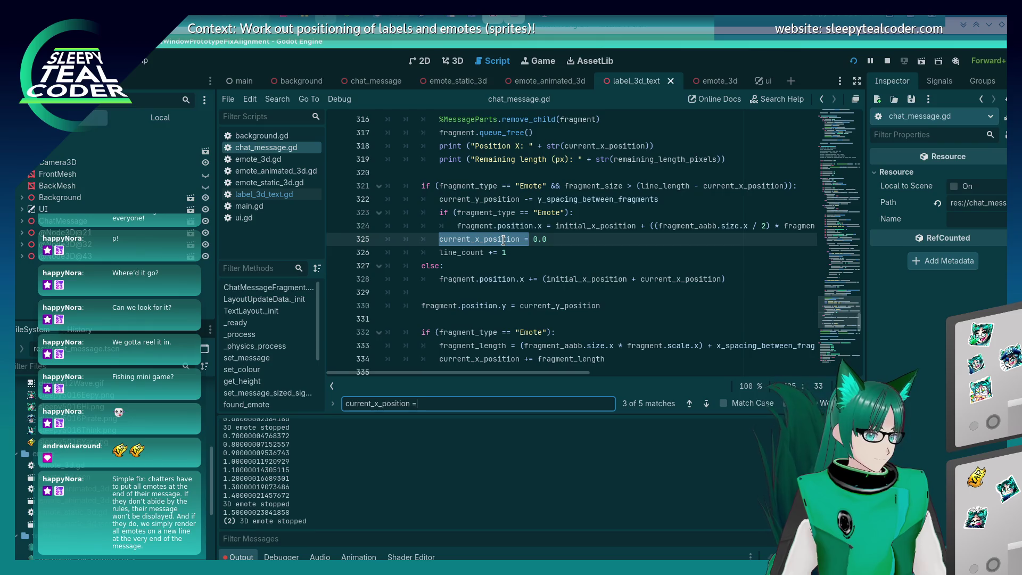
scroll(504, 240, "down", 4)
scroll(502, 241, "up", 2)
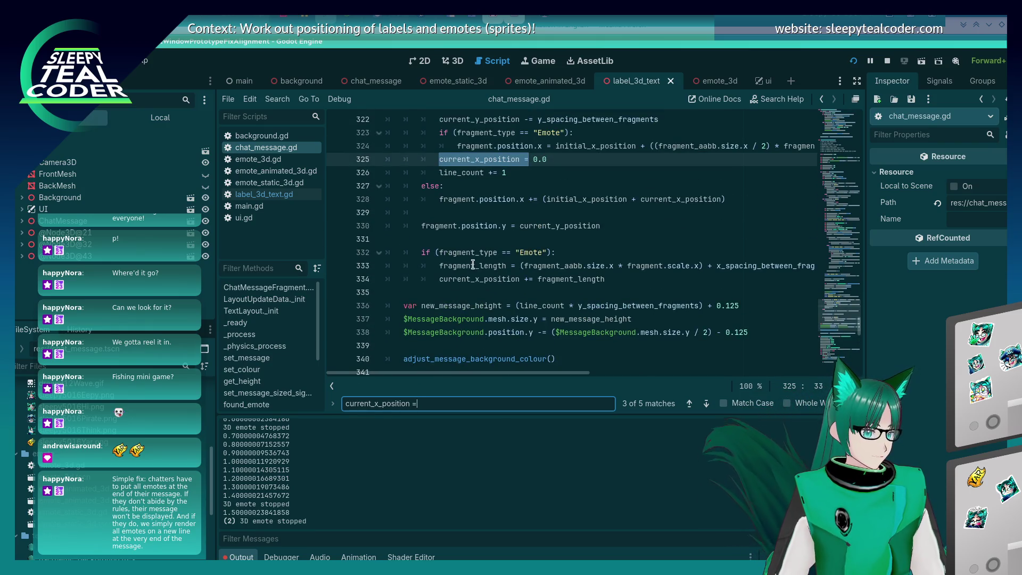
left_click(336, 279)
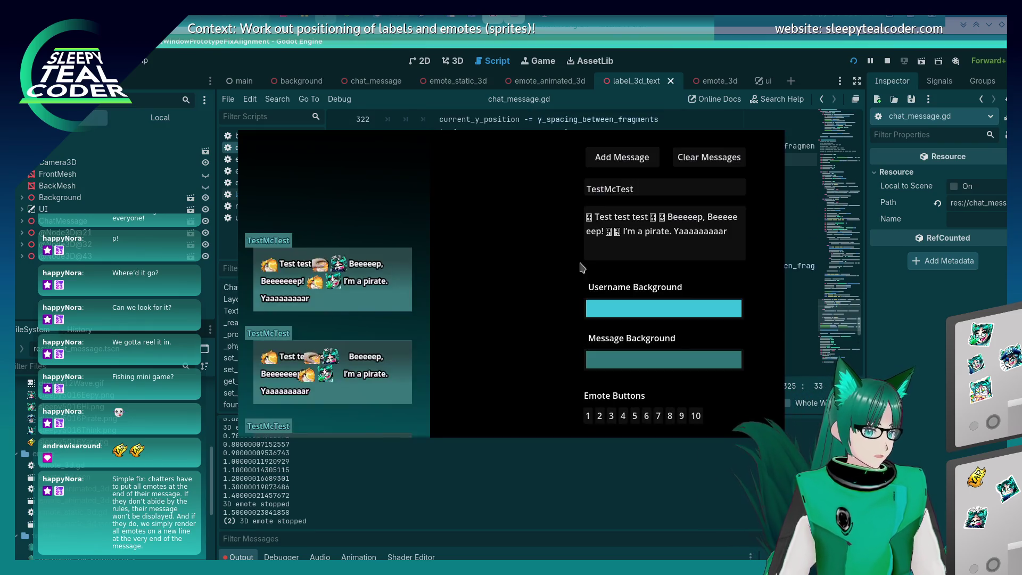
left_click(605, 162)
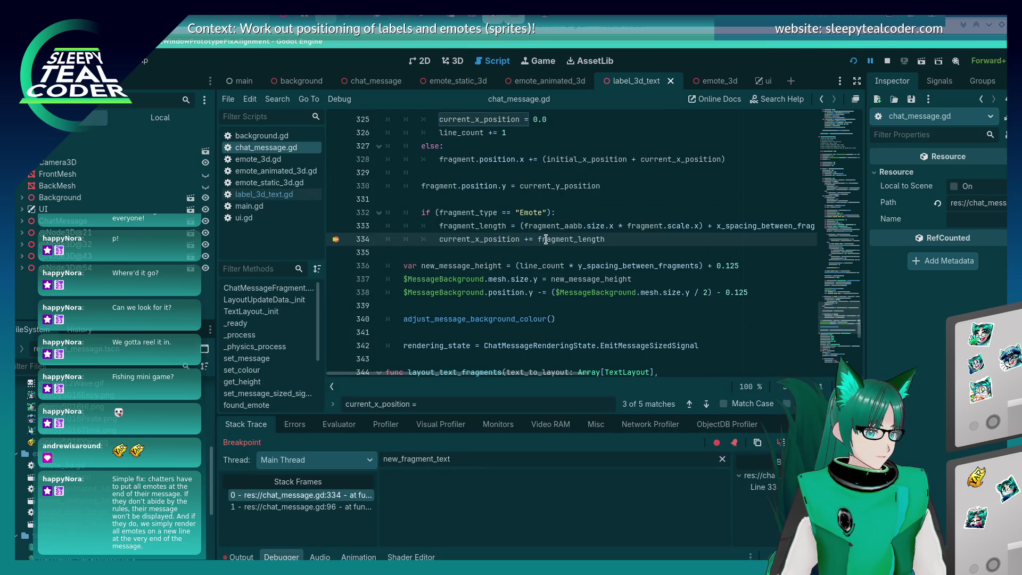
mouse_move(545, 239)
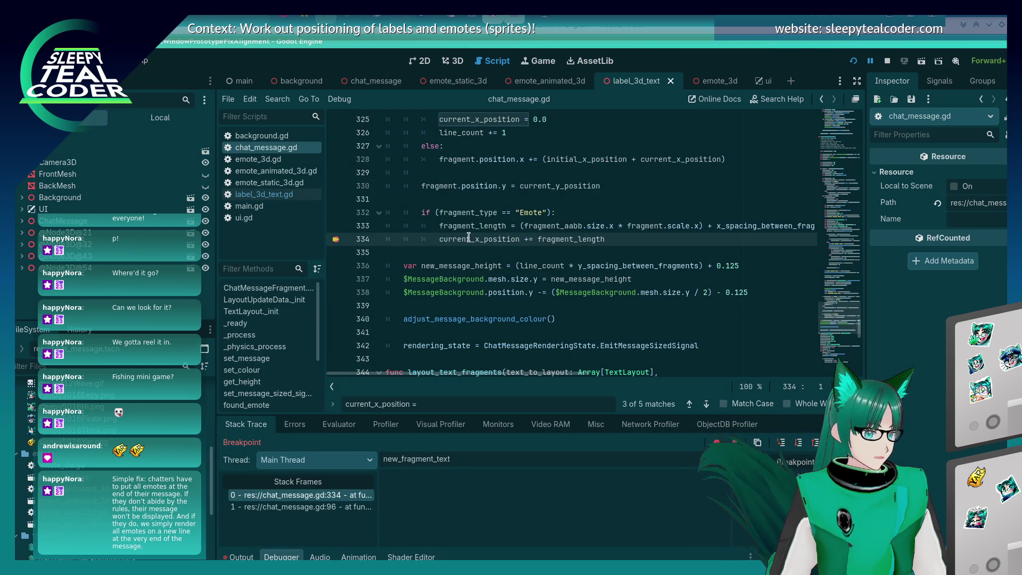
key("alt+Tab")
key("alt+shift+Tab")
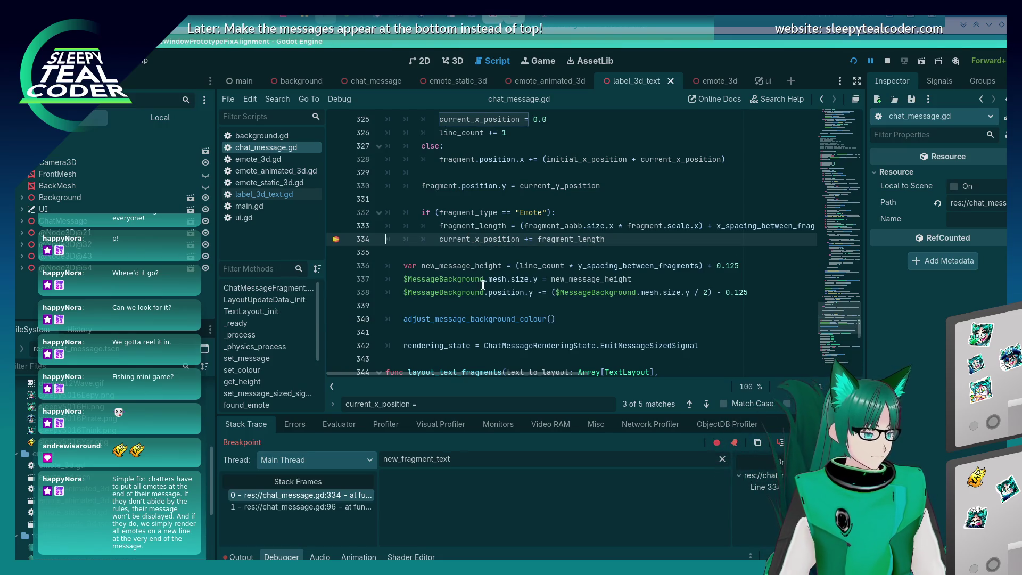
key("alt+Tab")
key("alt+shift+Tab")
key("alt+Tab")
left_click(341, 279)
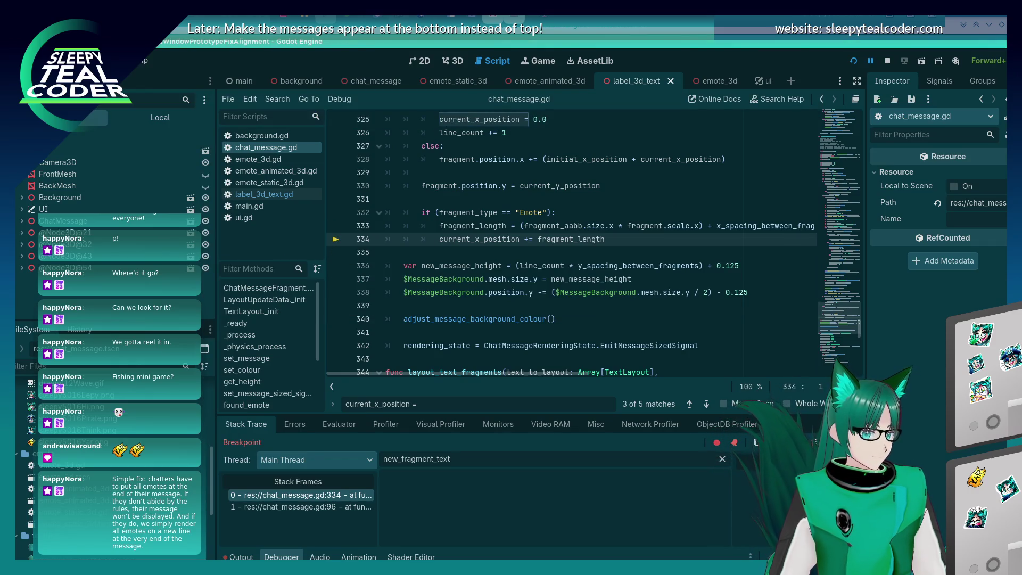
key("F12")
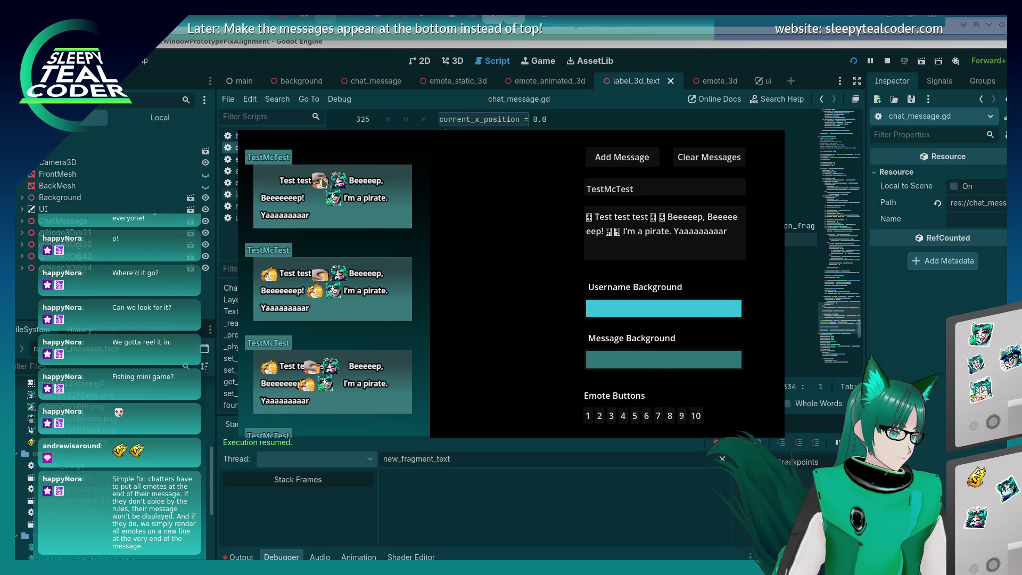
key("alt+Tab")
scroll(530, 274, "up", 20)
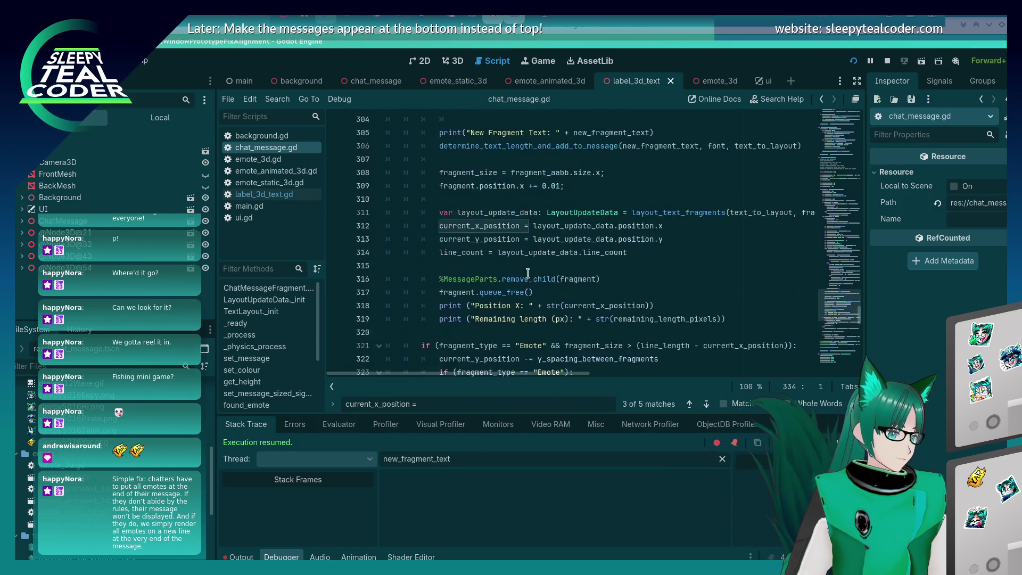
scroll(511, 272, "up", 20)
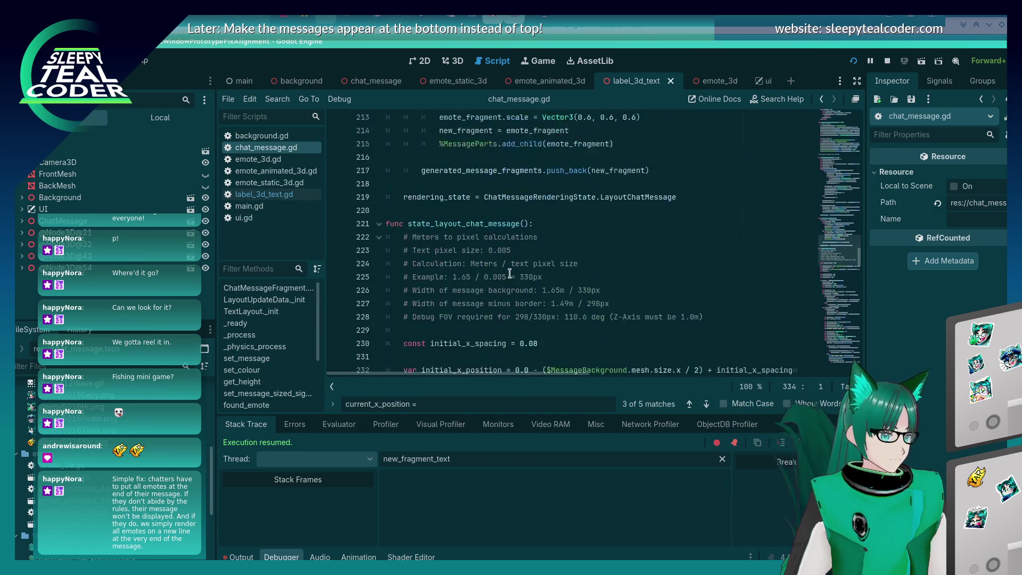
scroll(506, 272, "up", 4)
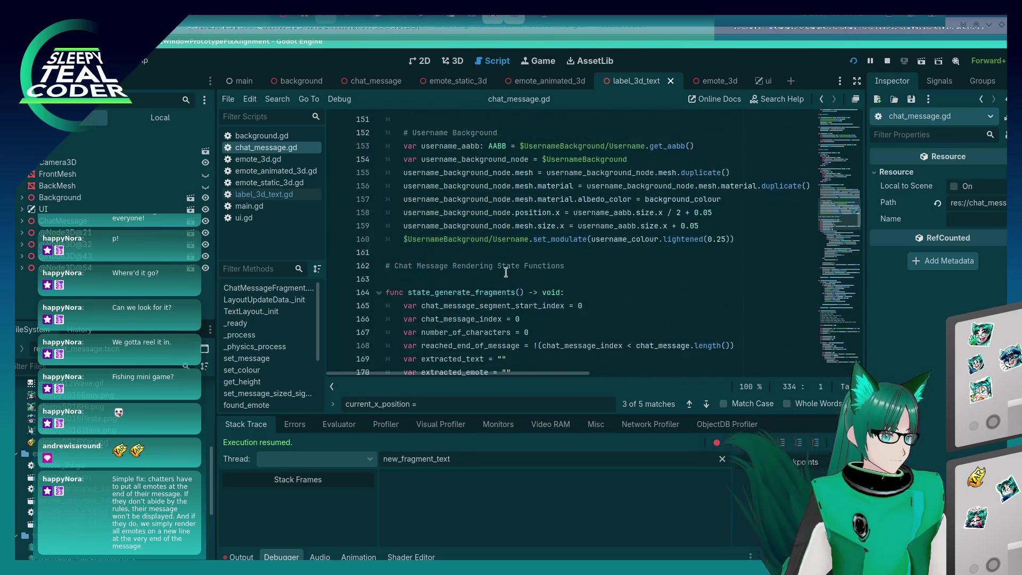
scroll(505, 269, "down", 17)
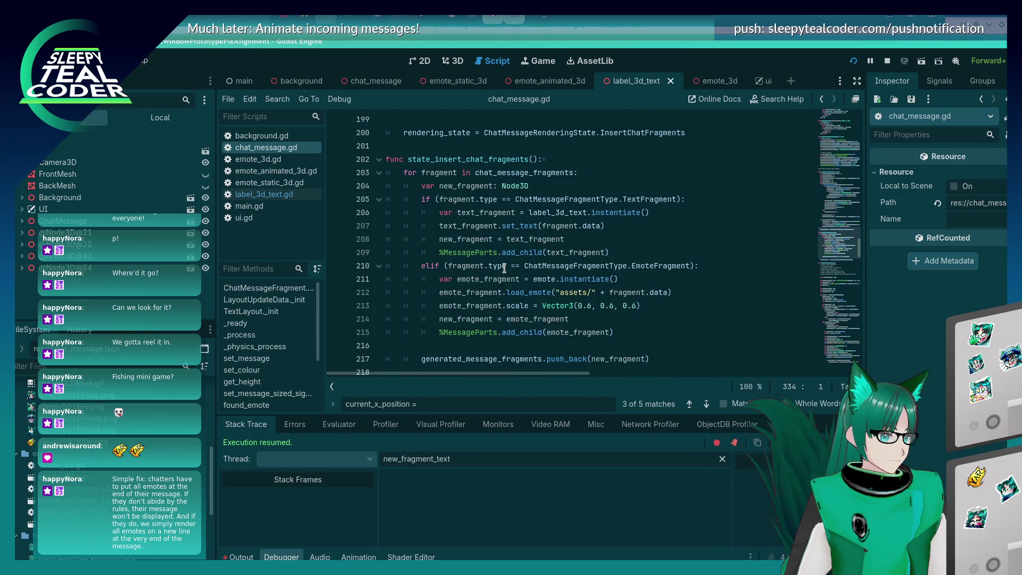
scroll(503, 267, "down", 20)
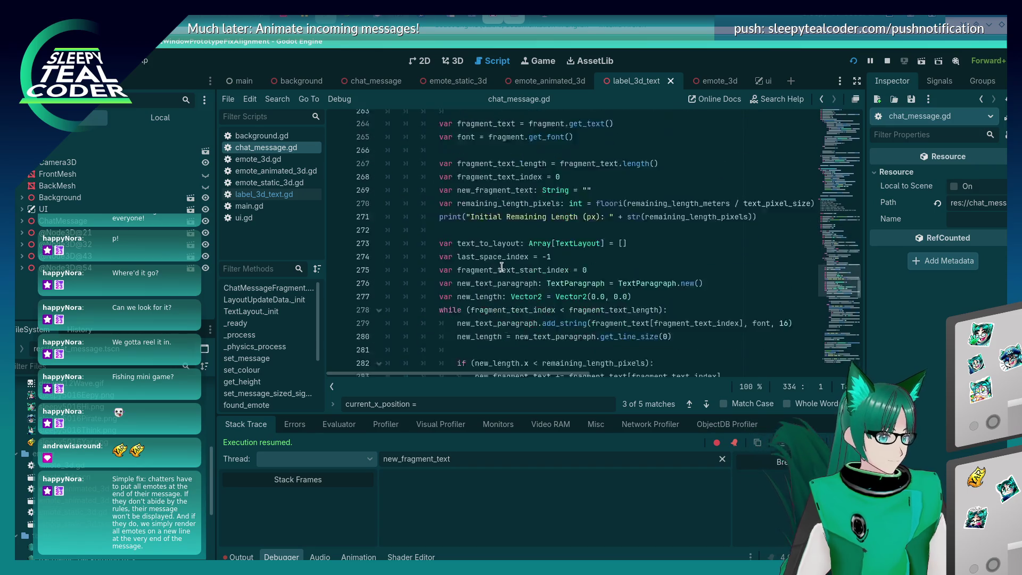
scroll(501, 267, "down", 19)
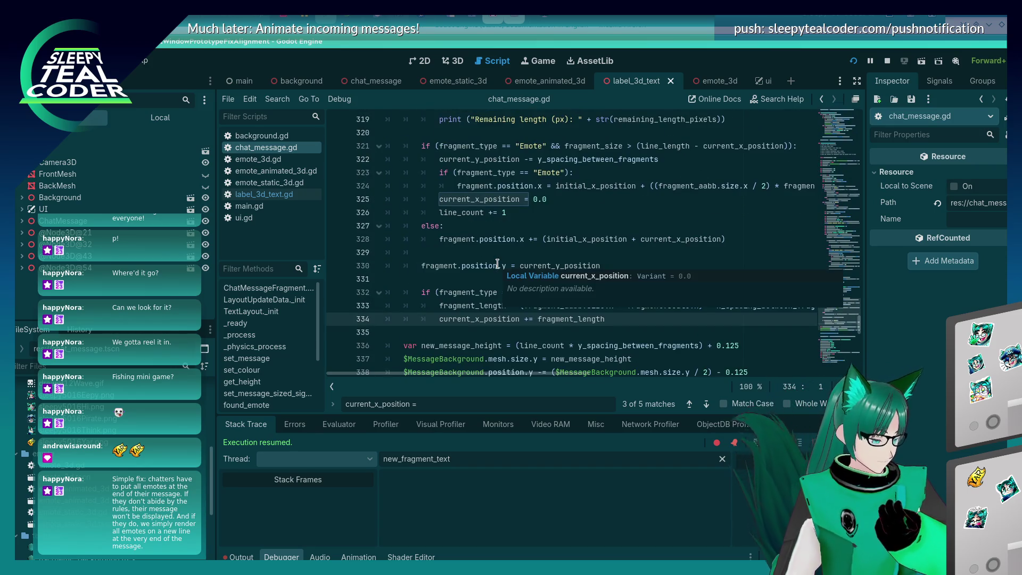
scroll(495, 264, "down", 9)
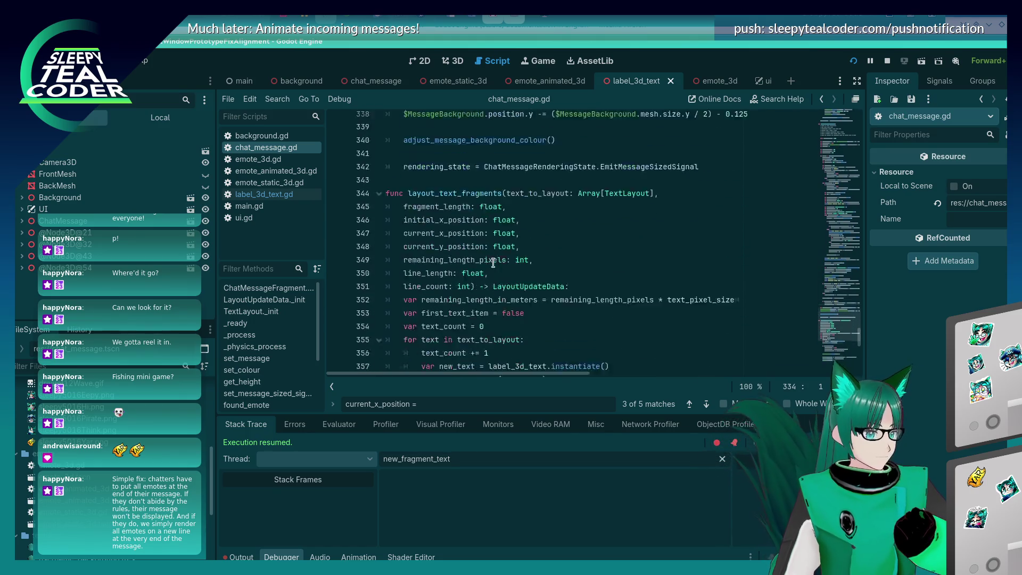
scroll(493, 263, "up", 10)
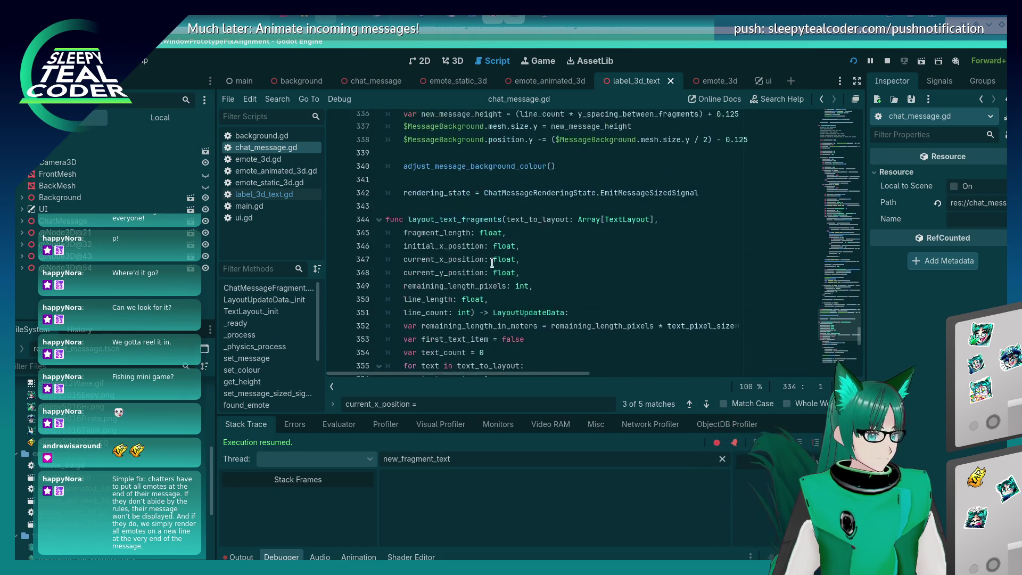
scroll(491, 263, "up", 10)
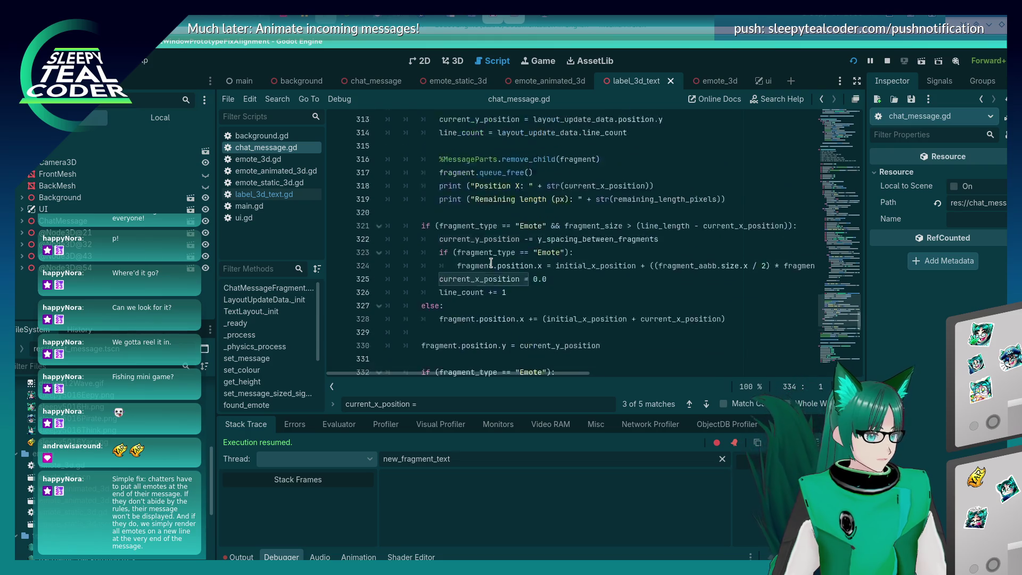
scroll(490, 263, "up", 4)
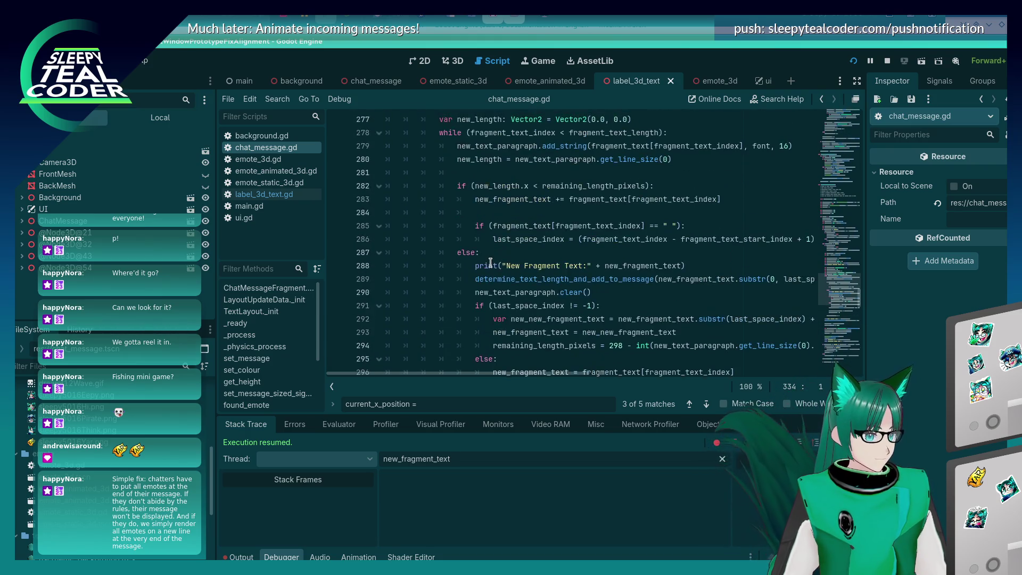
scroll(489, 264, "down", 7)
scroll(489, 265, "down", 1)
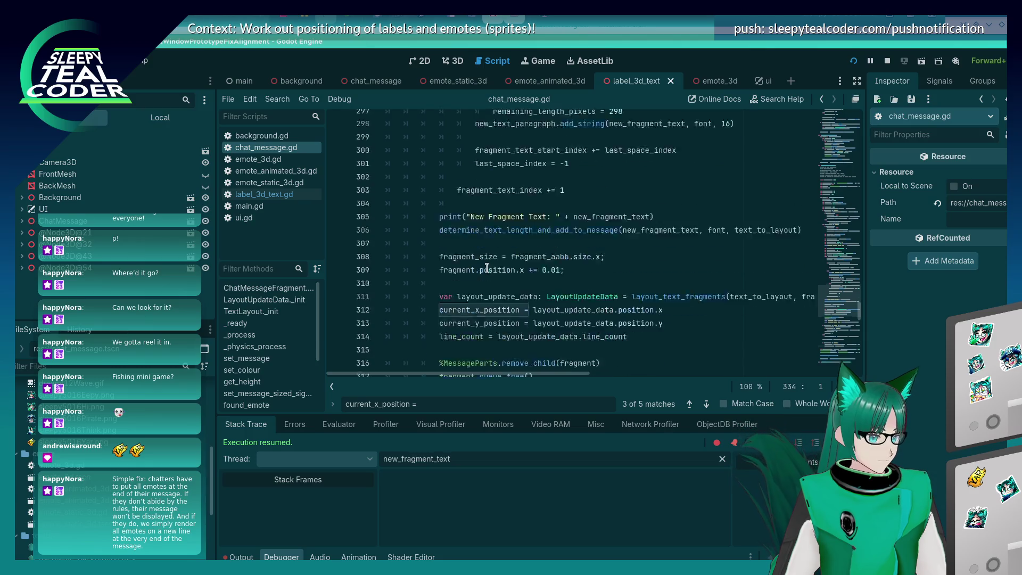
scroll(486, 268, "up", 6)
scroll(485, 268, "up", 3)
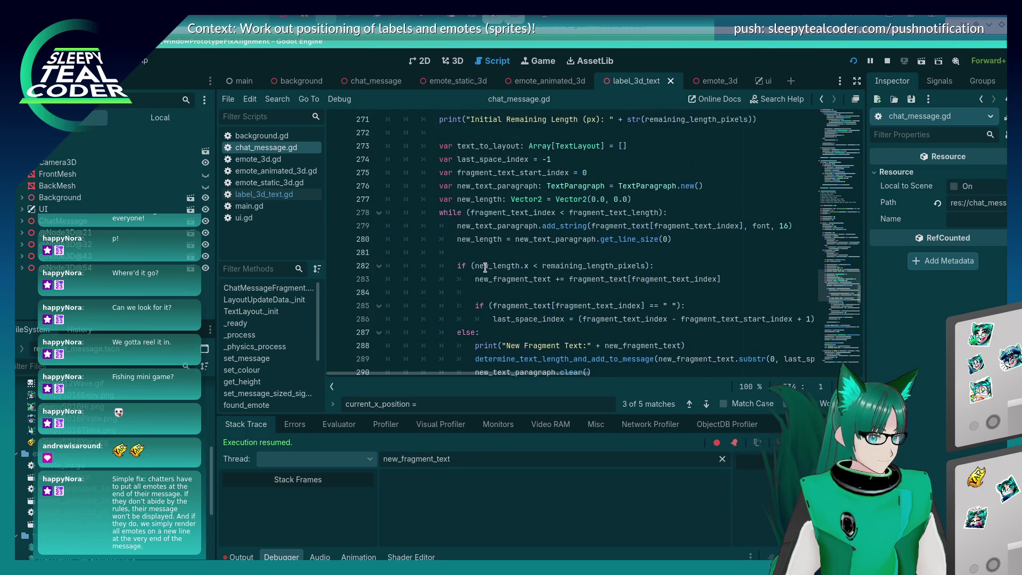
scroll(486, 268, "up", 3)
scroll(482, 269, "down", 5)
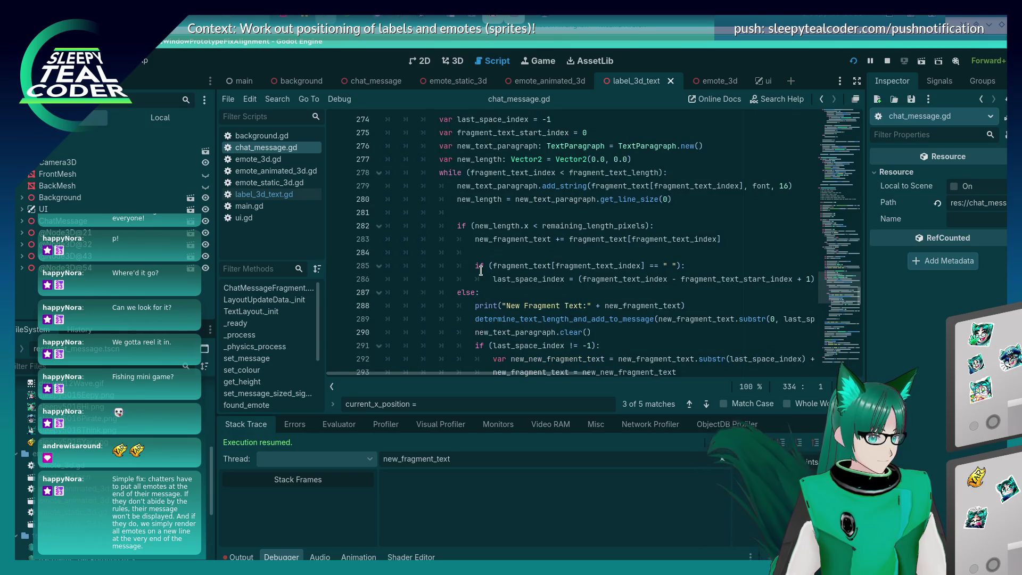
scroll(410, 319, "down", 6)
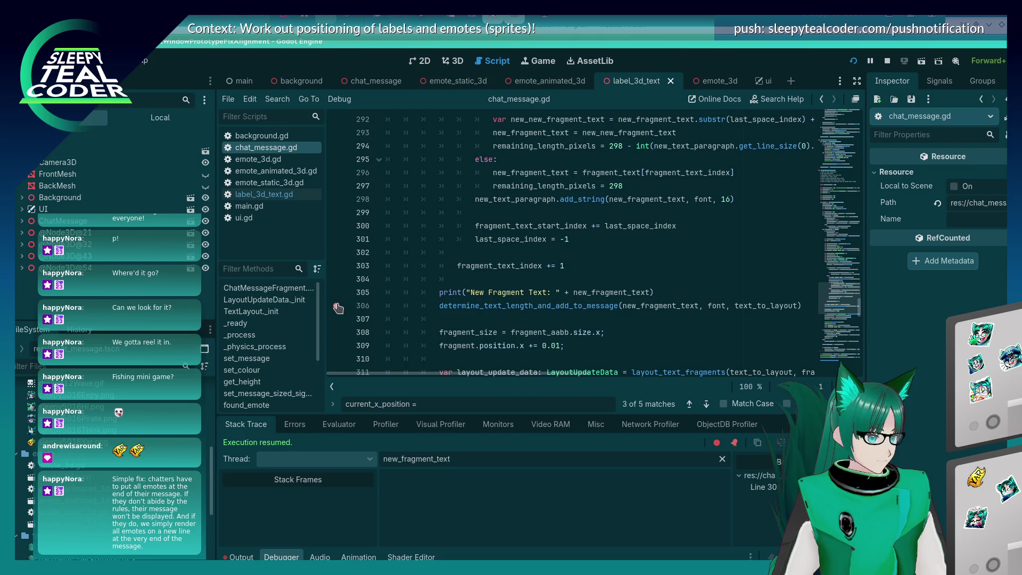
- Add a test message to hit the line 306 breakpoint, step over the call, and resume
key("alt+Tab")
left_click(620, 158)
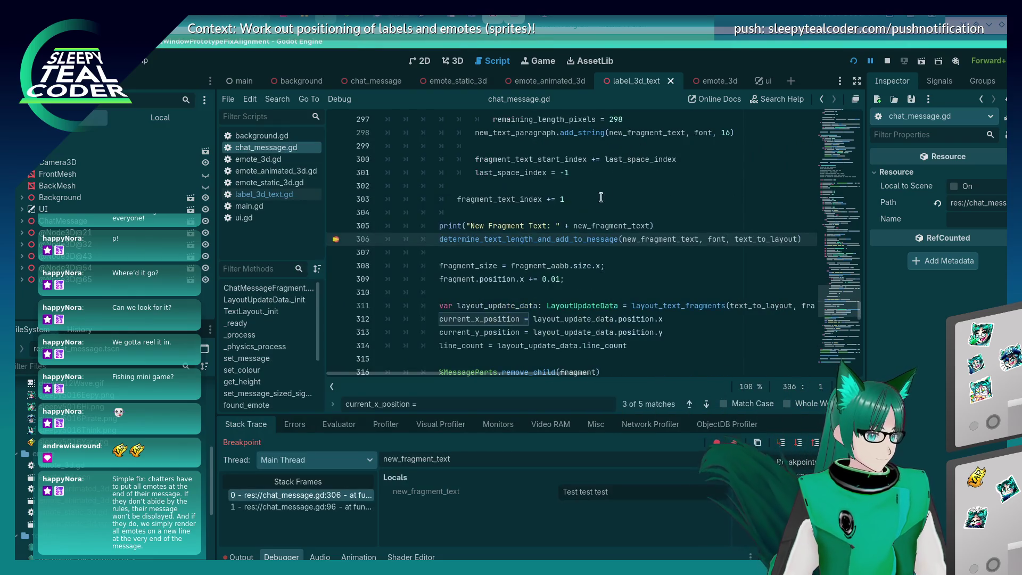
mouse_move(644, 235)
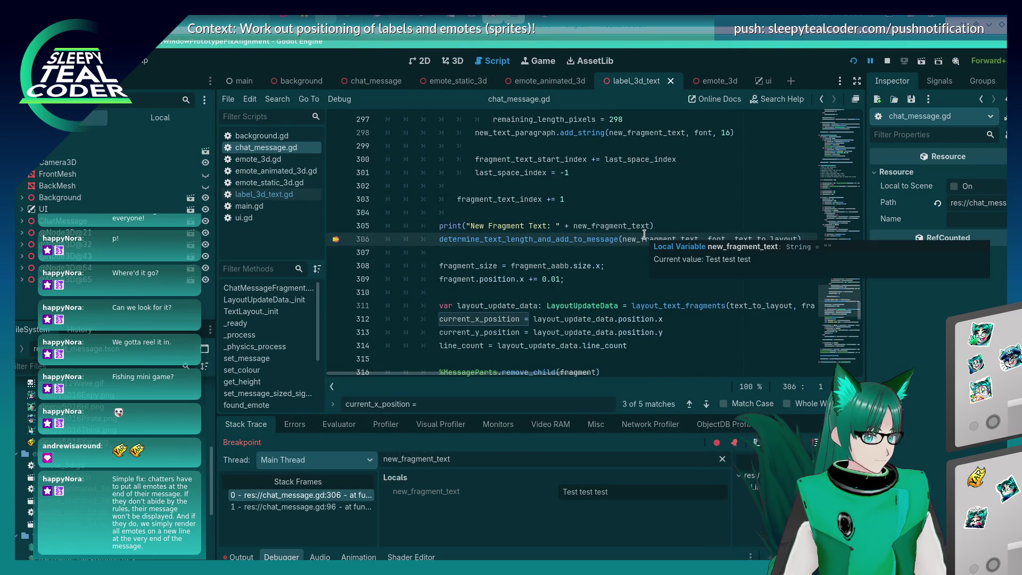
scroll(651, 287, "up", 2)
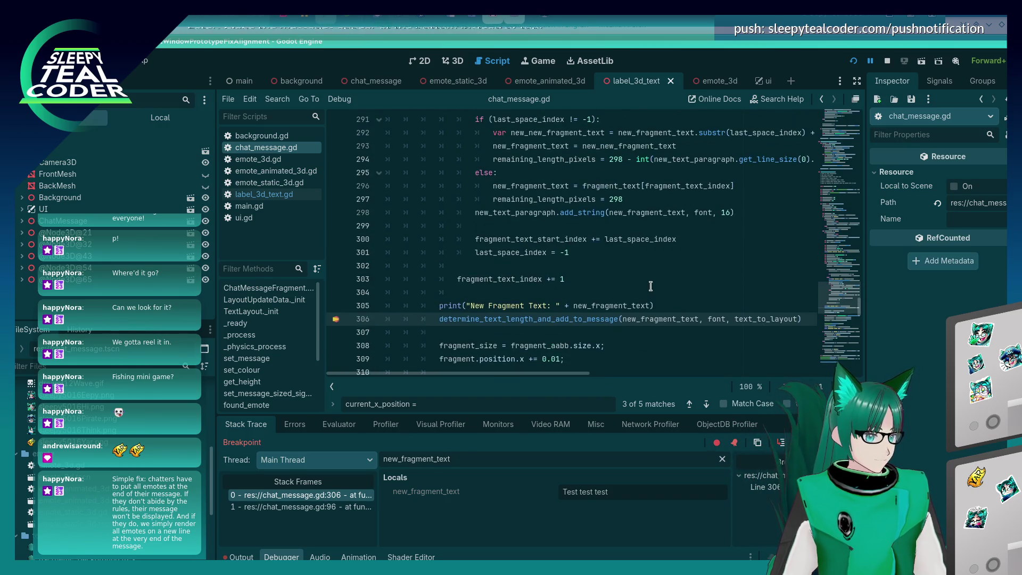
scroll(651, 287, "down", 1)
scroll(650, 287, "up", 7)
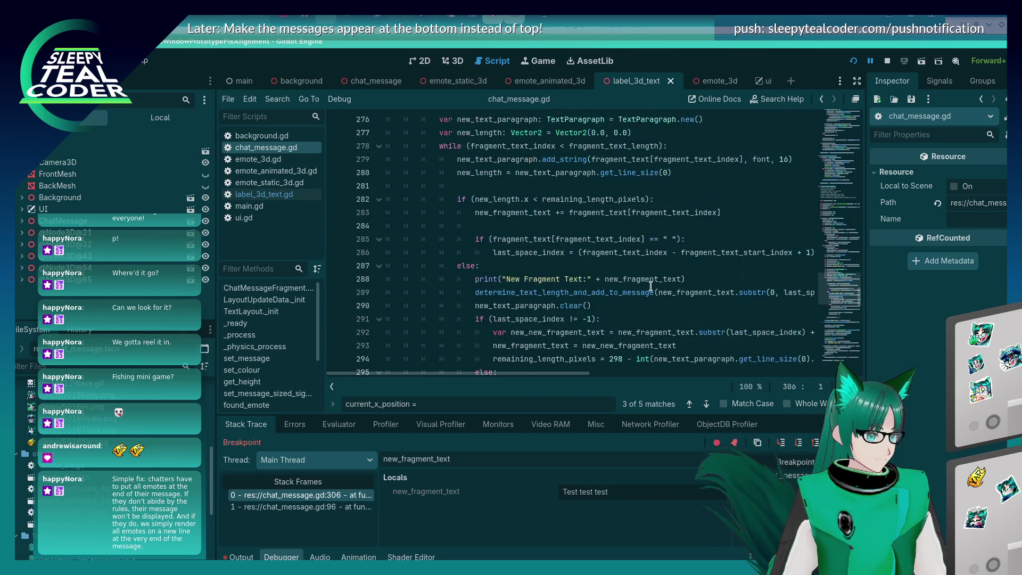
scroll(650, 287, "up", 2)
scroll(650, 286, "down", 5)
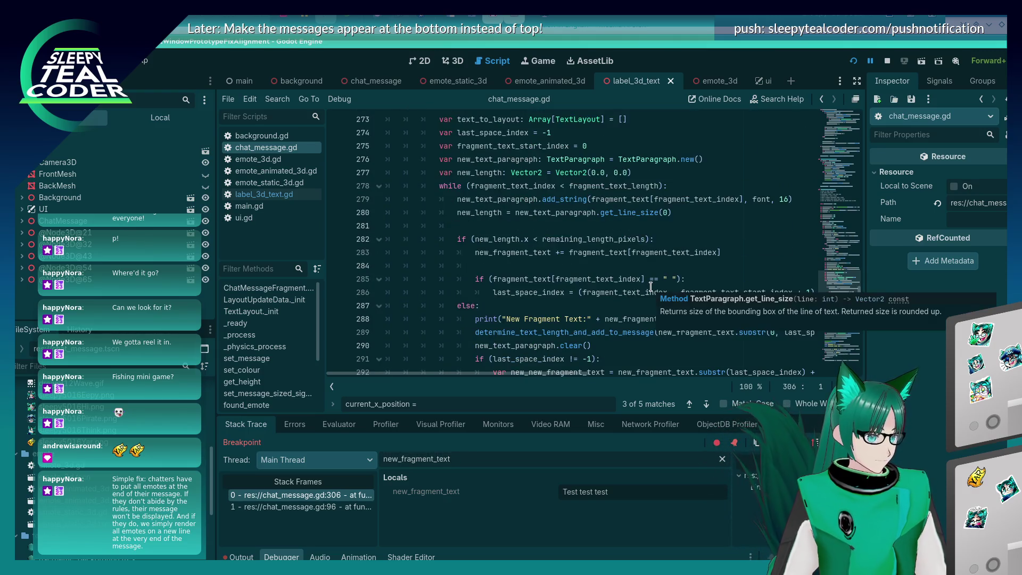
scroll(651, 285, "down", 3)
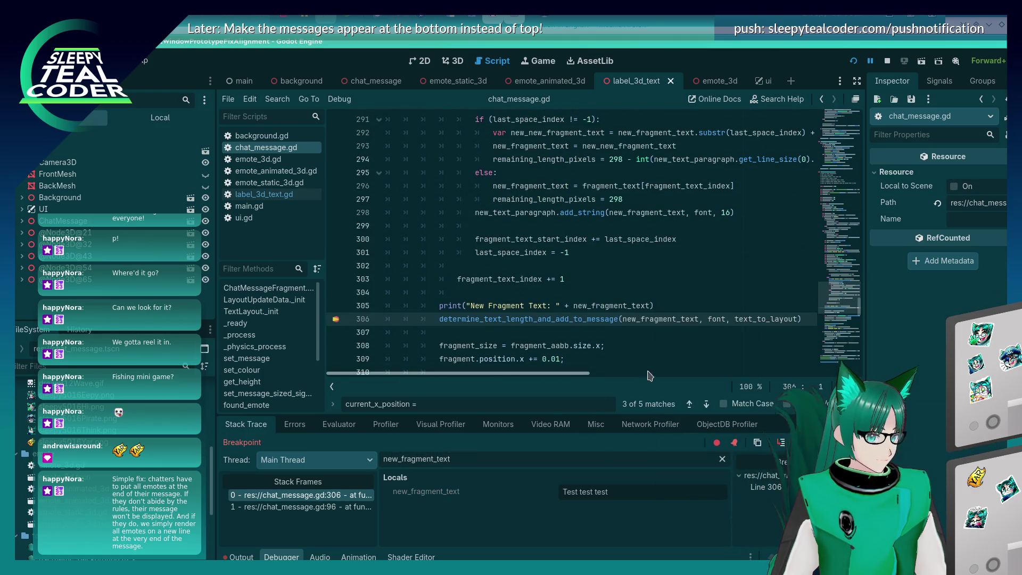
key("F10")
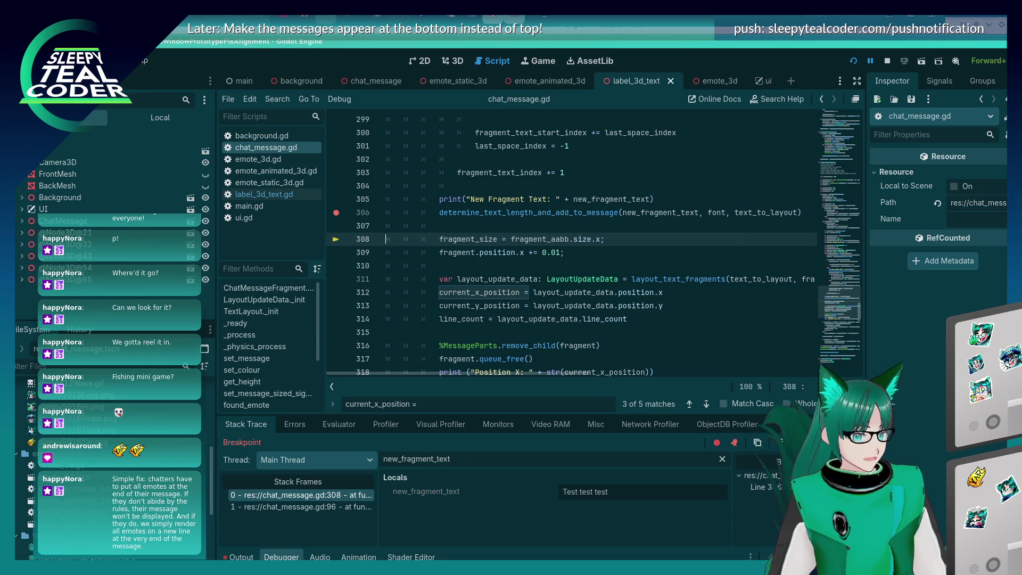
key("F12")
key("F12")
key("F12")
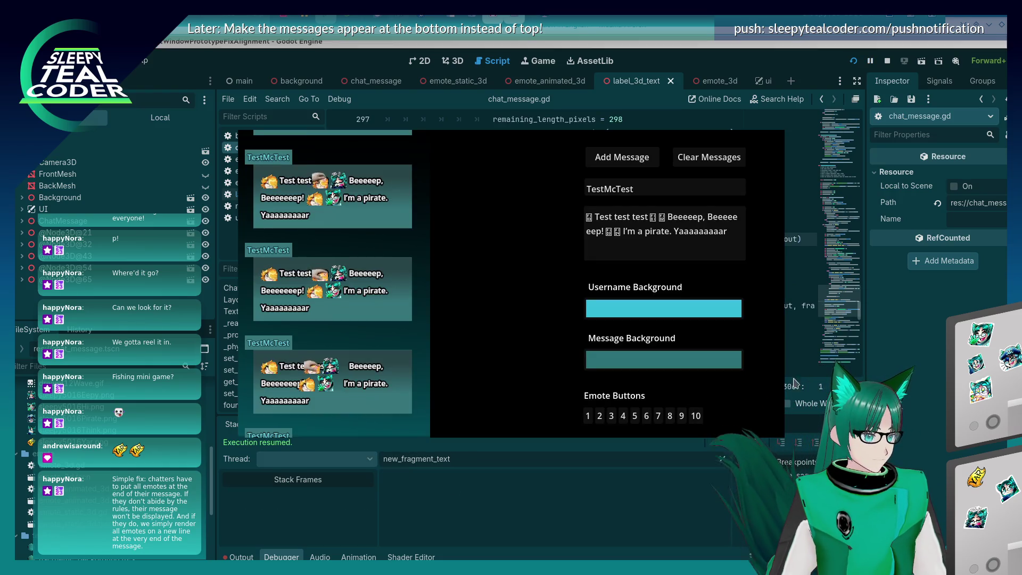
- Post another message and step through determine_text_length_and_add_to_message back to line 308
left_click(622, 157)
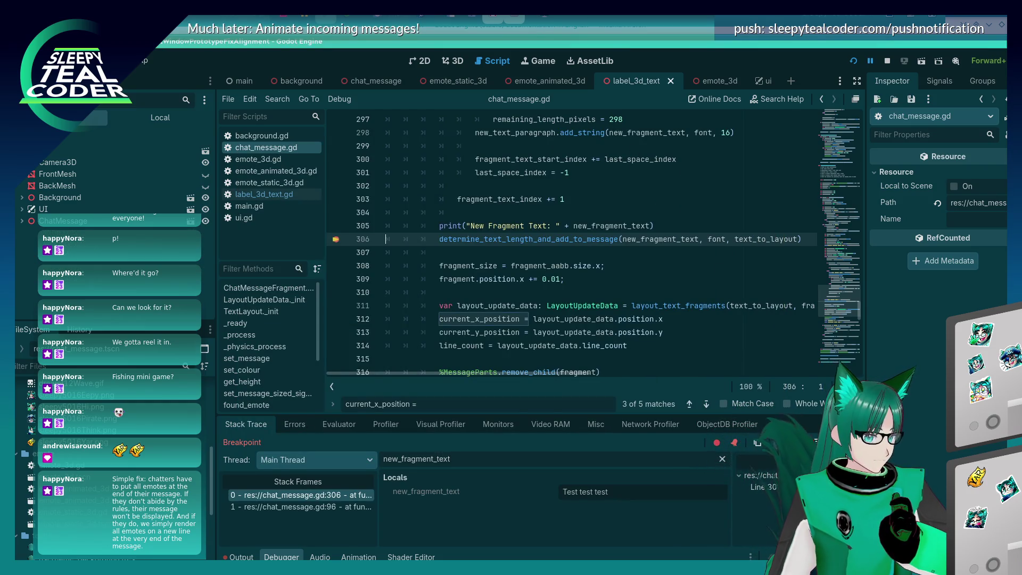
left_click(782, 443)
left_click(798, 443)
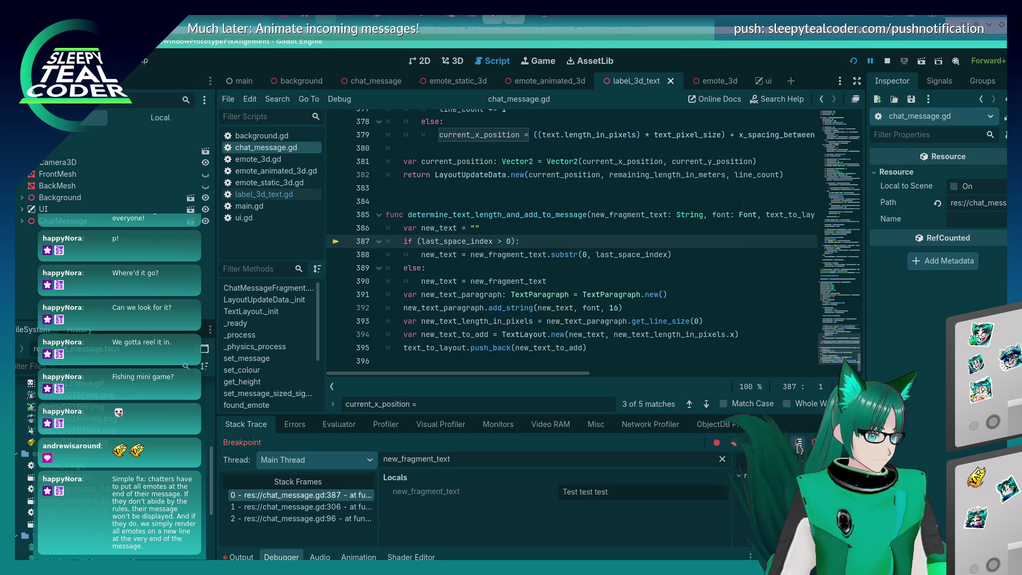
left_click(799, 444)
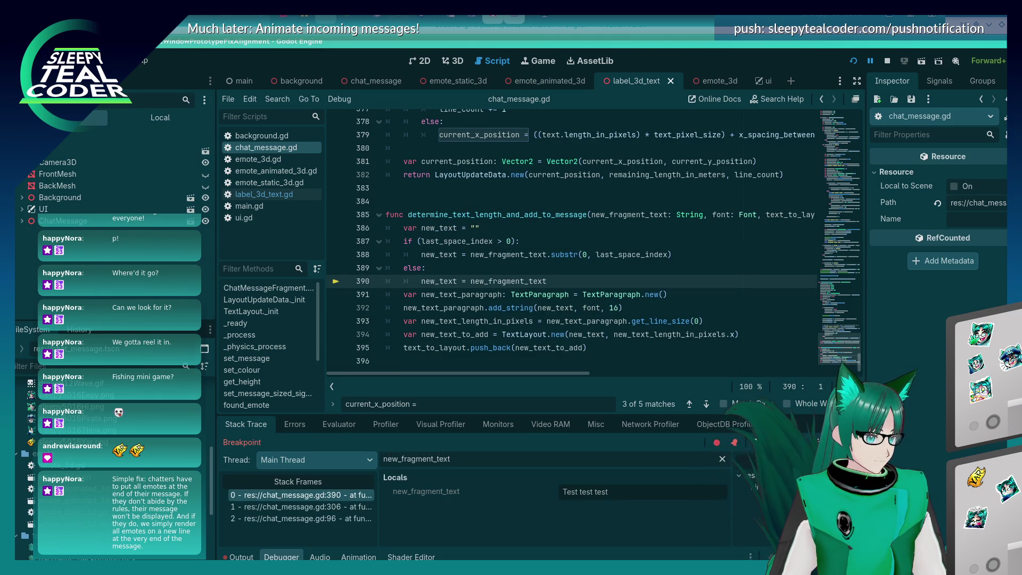
left_click(799, 444)
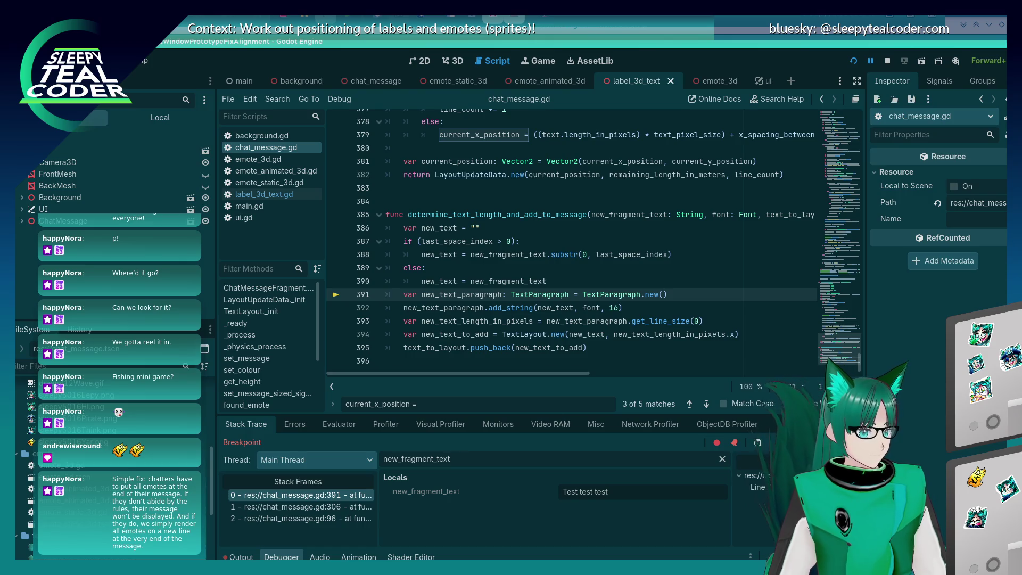
left_click(796, 443)
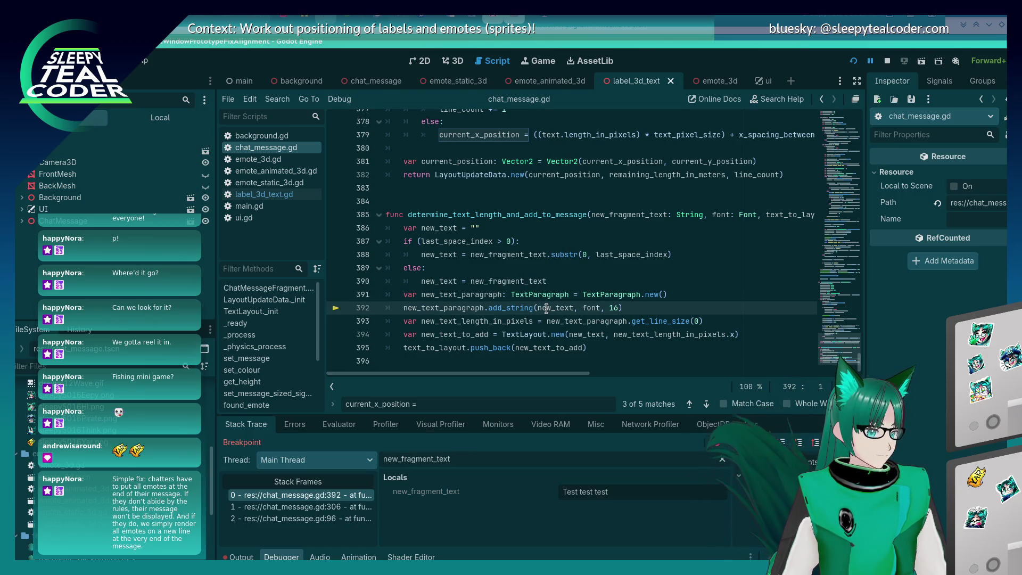
mouse_move(546, 309)
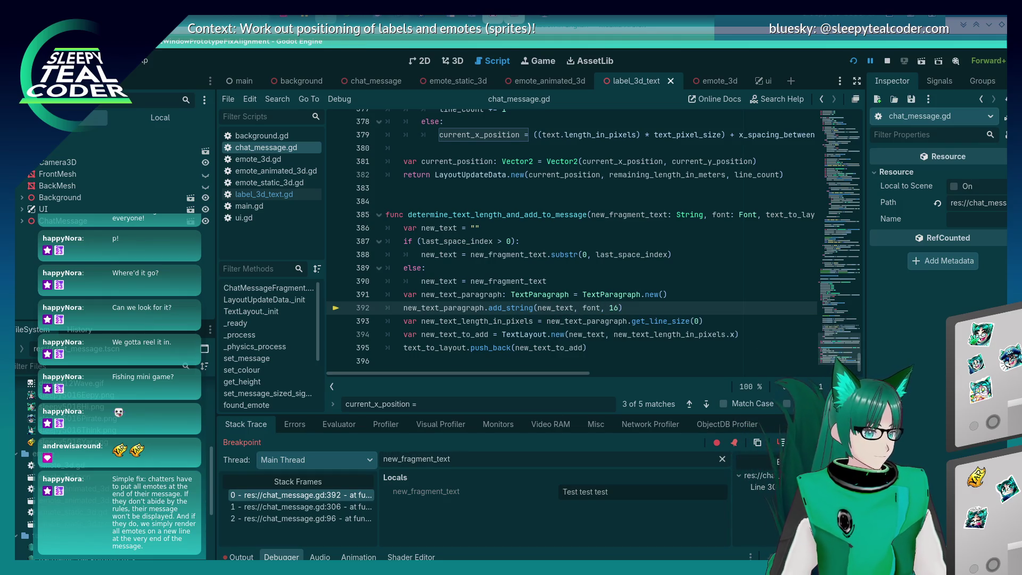
key("F10")
key("F10")
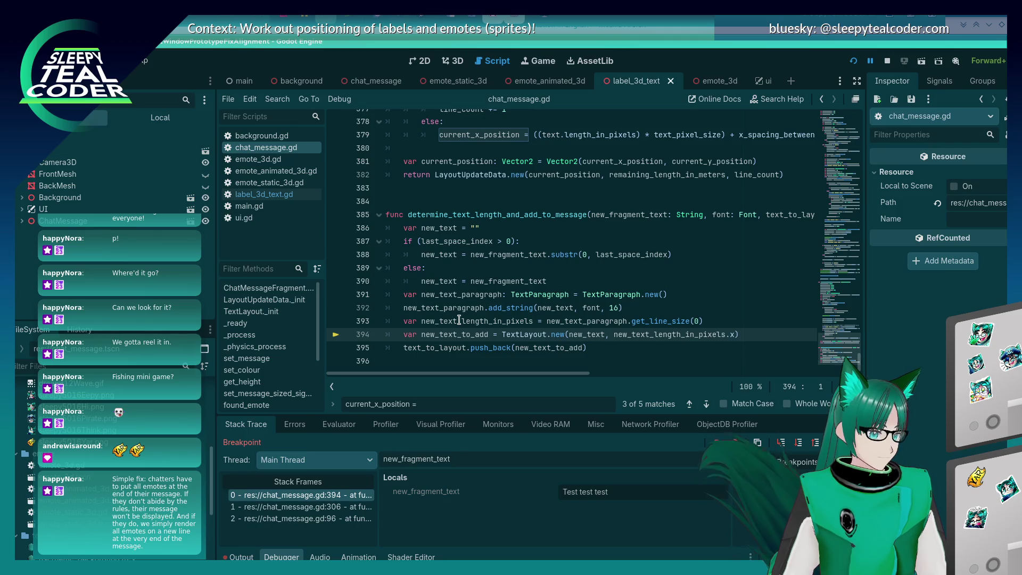
mouse_move(459, 320)
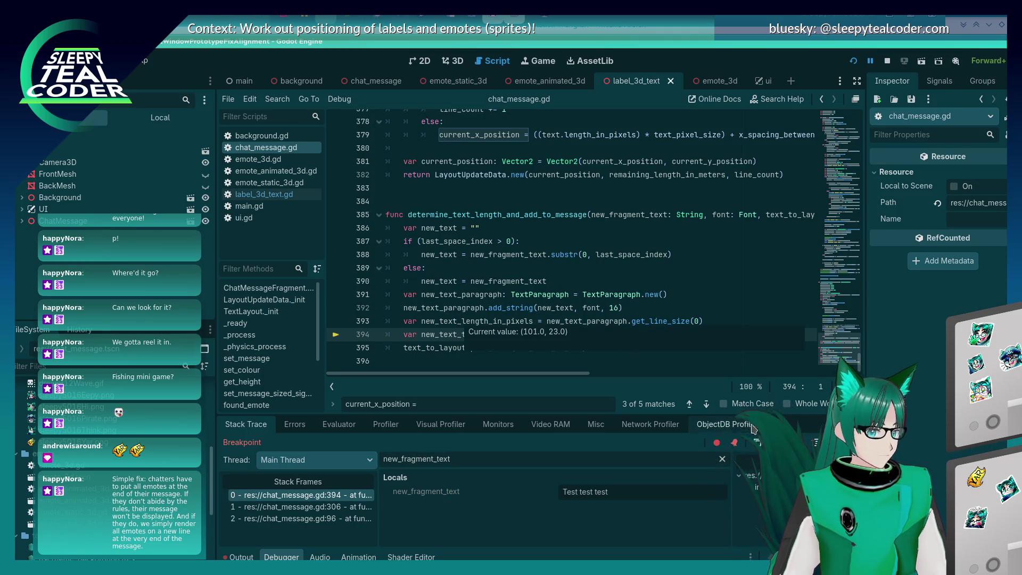
key("F10")
key("F10")
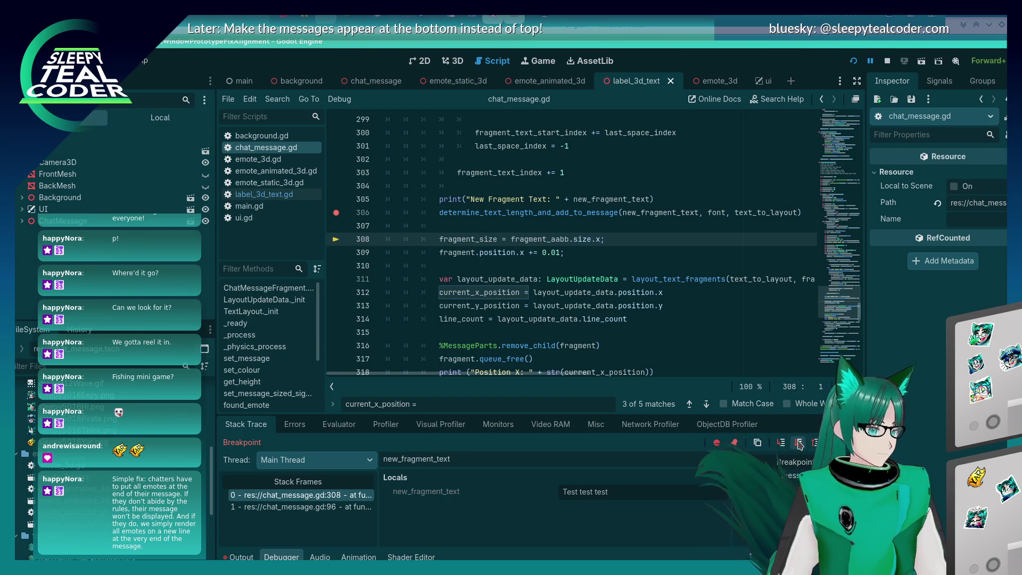
- Step past the fragment size lines to line 312
key("F10")
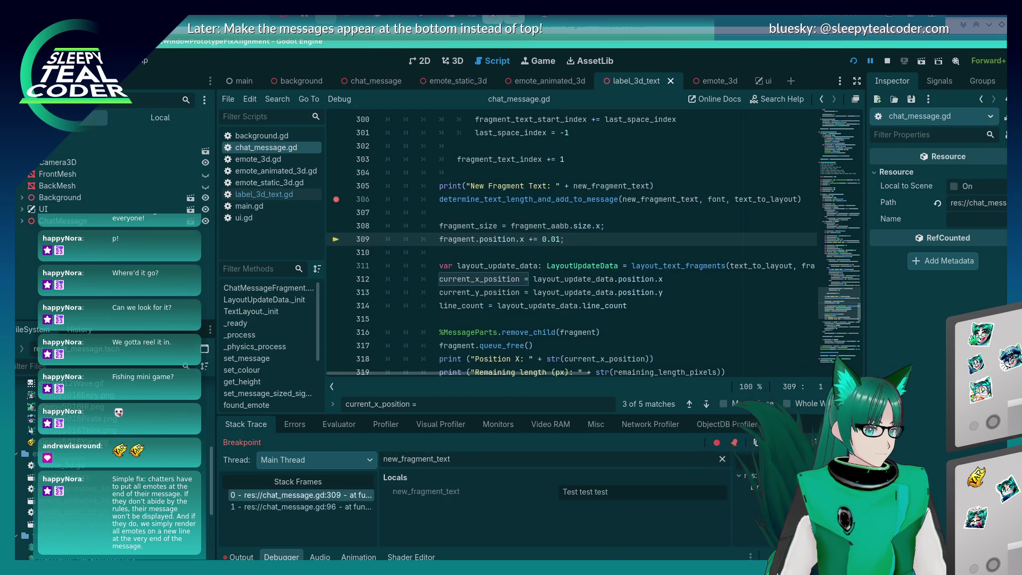
key("F10")
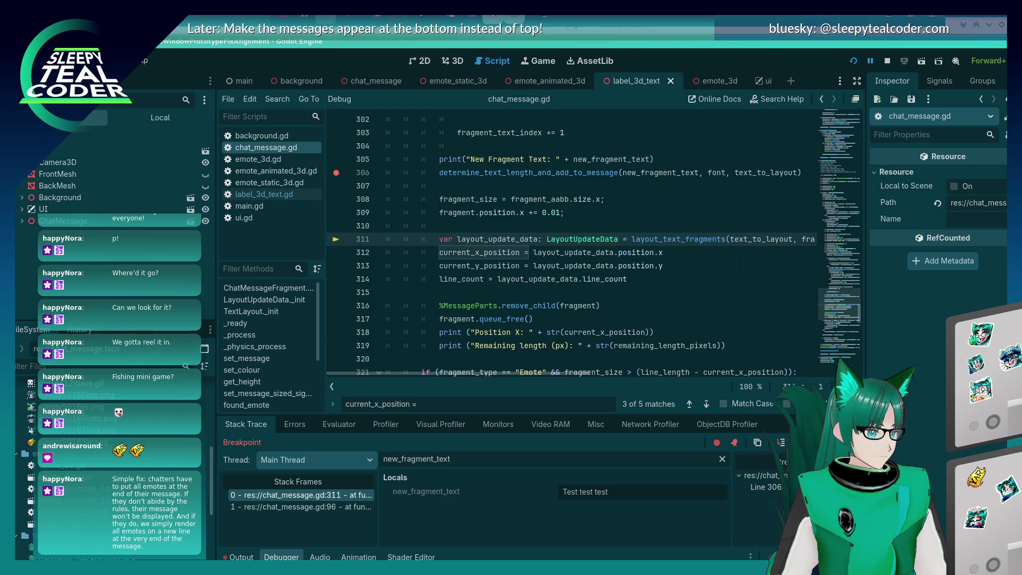
scroll(598, 238, "up", 5)
scroll(598, 239, "down", 3)
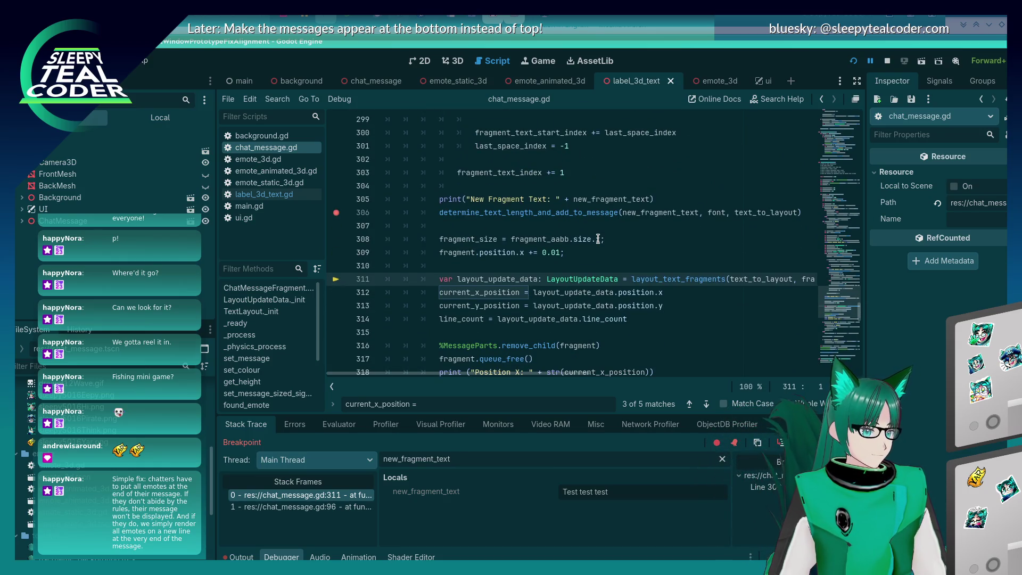
mouse_move(598, 238)
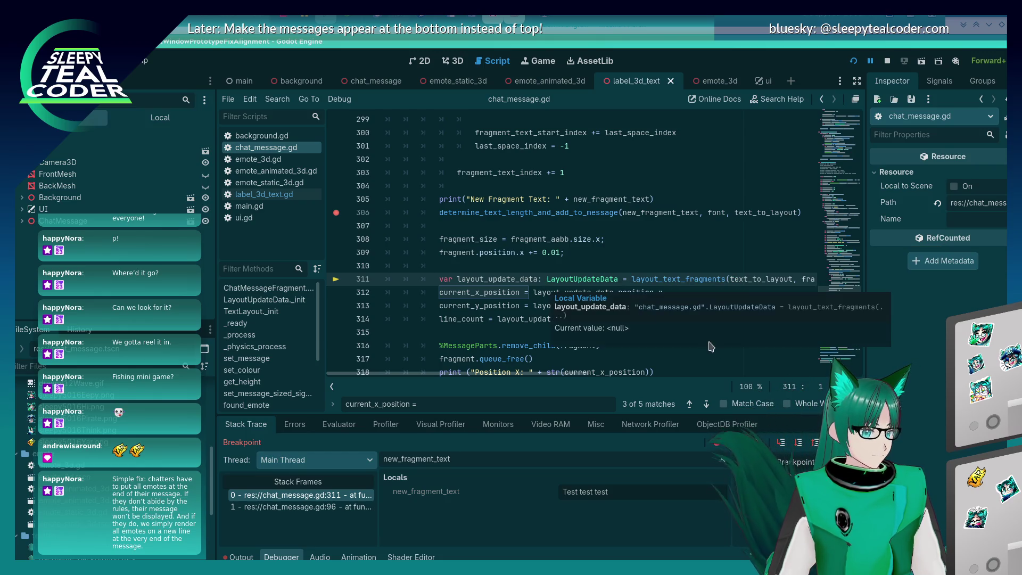
left_click(799, 443)
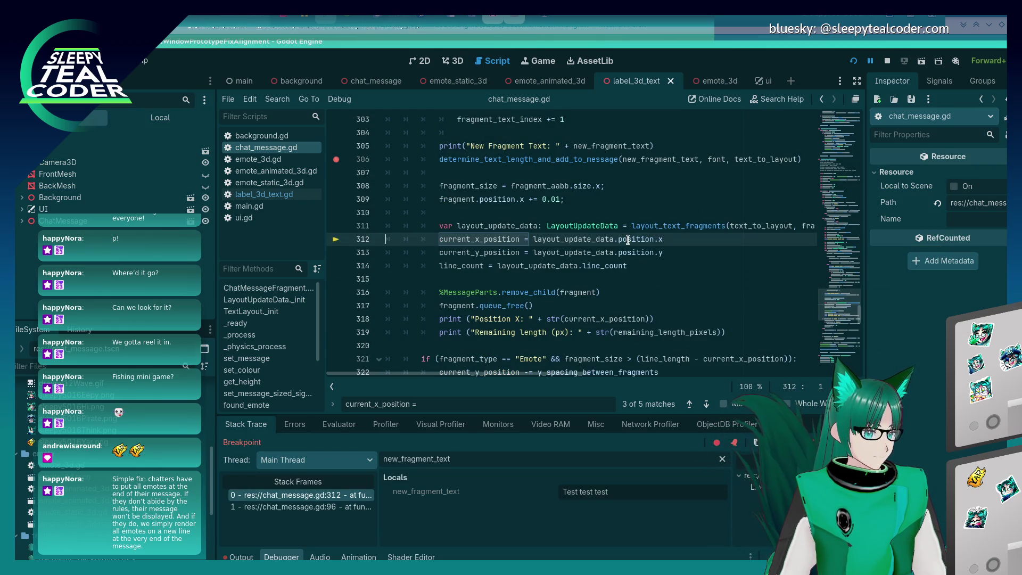
- Evaluate layout_update_data.position (x 0.53, y 0.0) in the Evaluator and check line_count
mouse_move(628, 240)
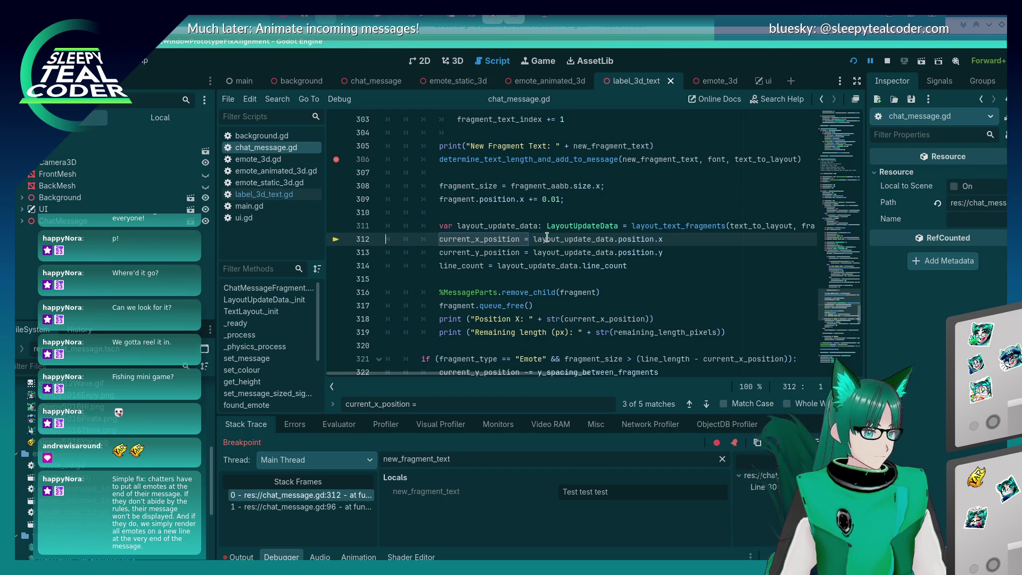
left_click_drag(534, 239, 655, 240)
key("ctrl+c")
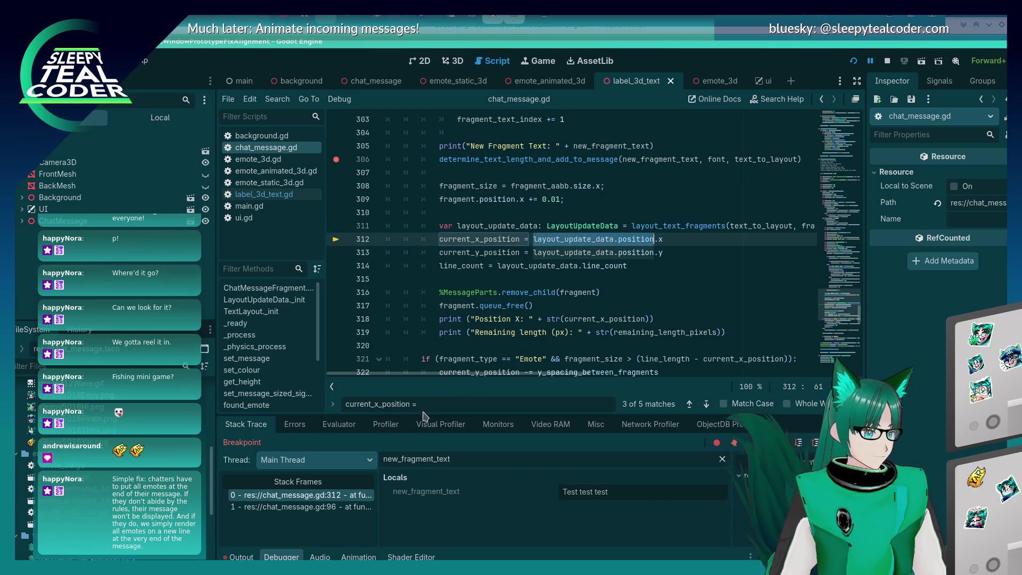
left_click(339, 424)
left_click(401, 445)
key("ctrl+v")
key("Return")
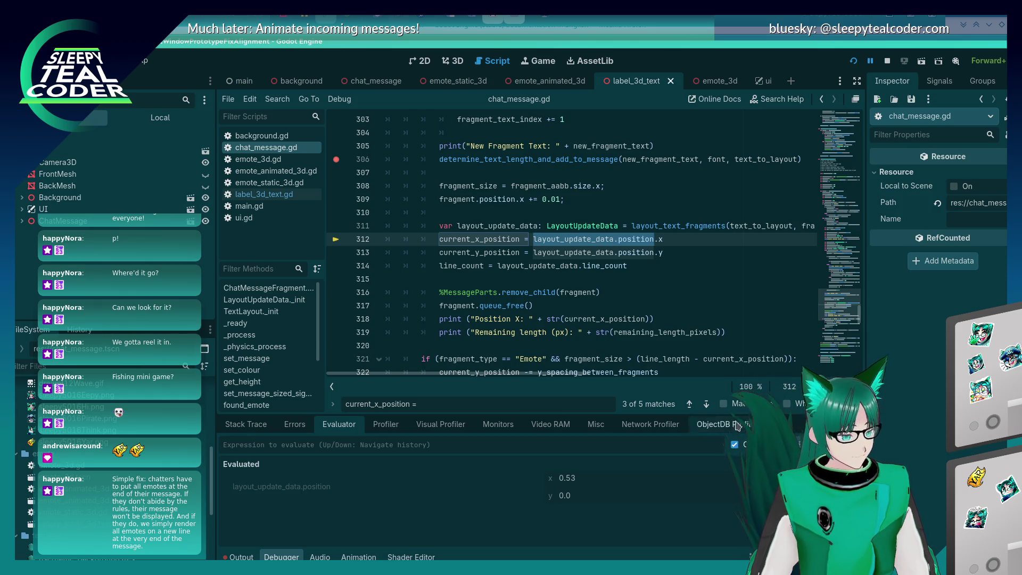
left_click(518, 265)
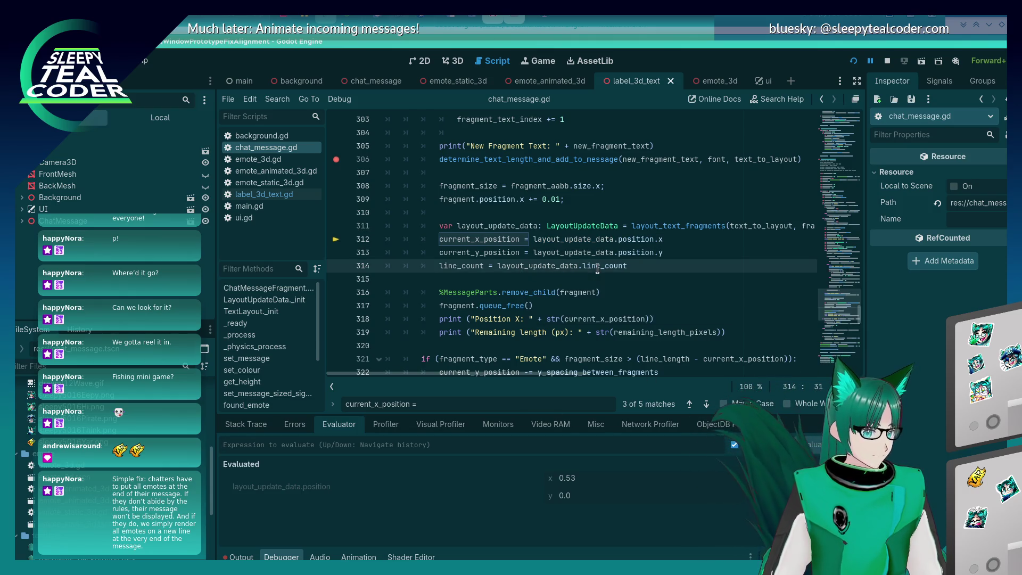
mouse_move(598, 269)
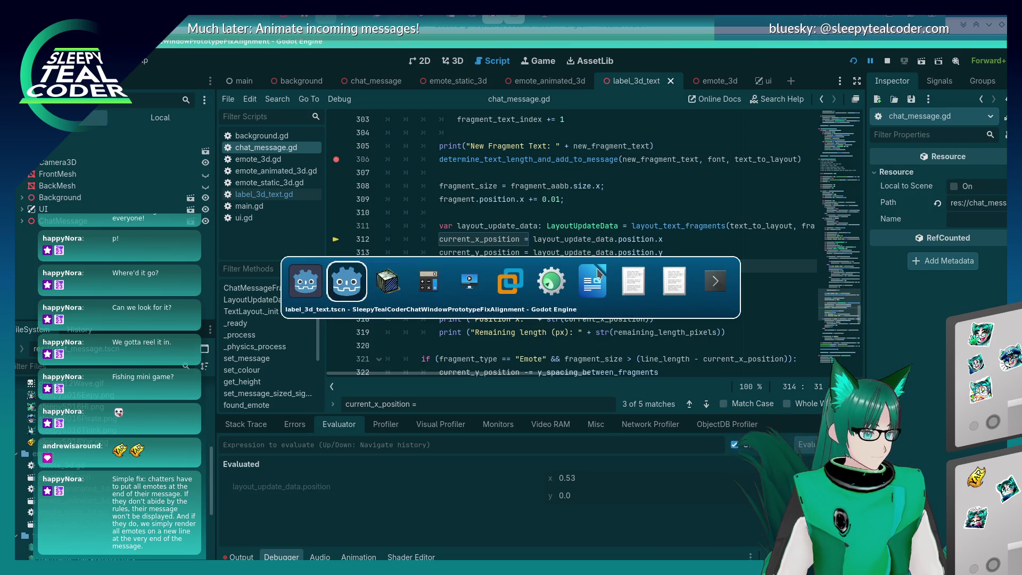
- Return to the Stack Trace panel and continue to the next breakpoint
key("shift+Tab")
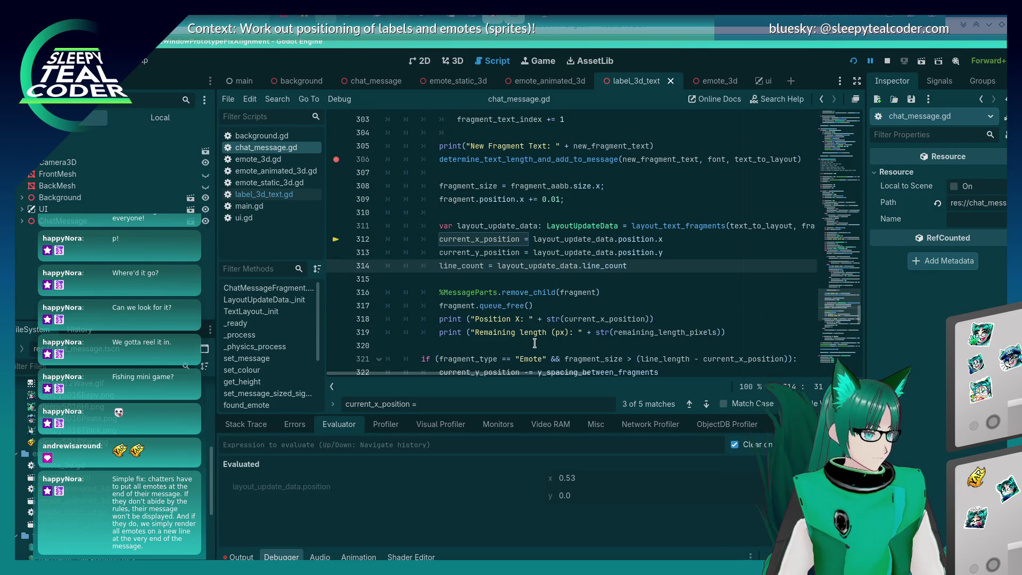
scroll(535, 343, "down", 2)
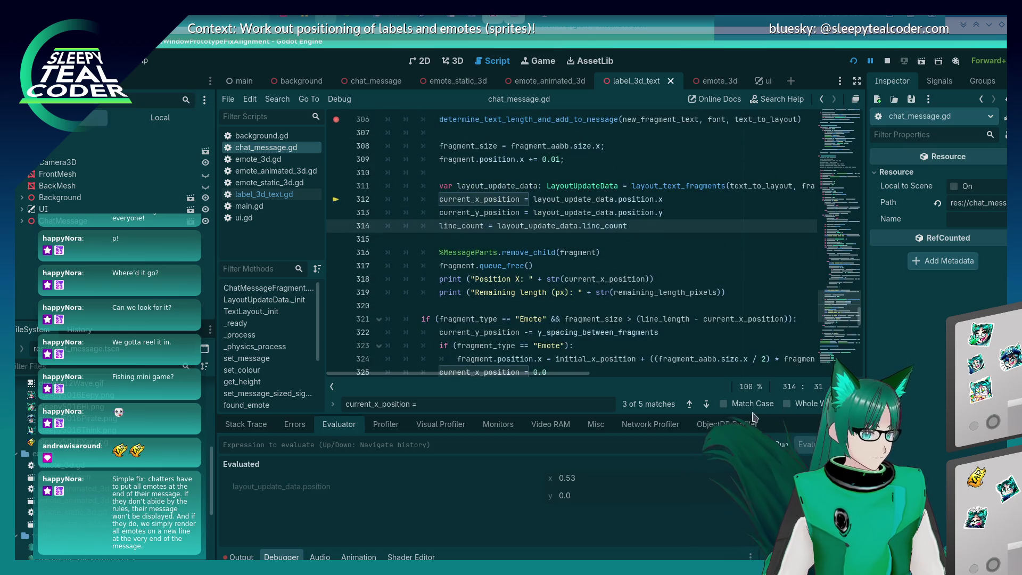
left_click(246, 430)
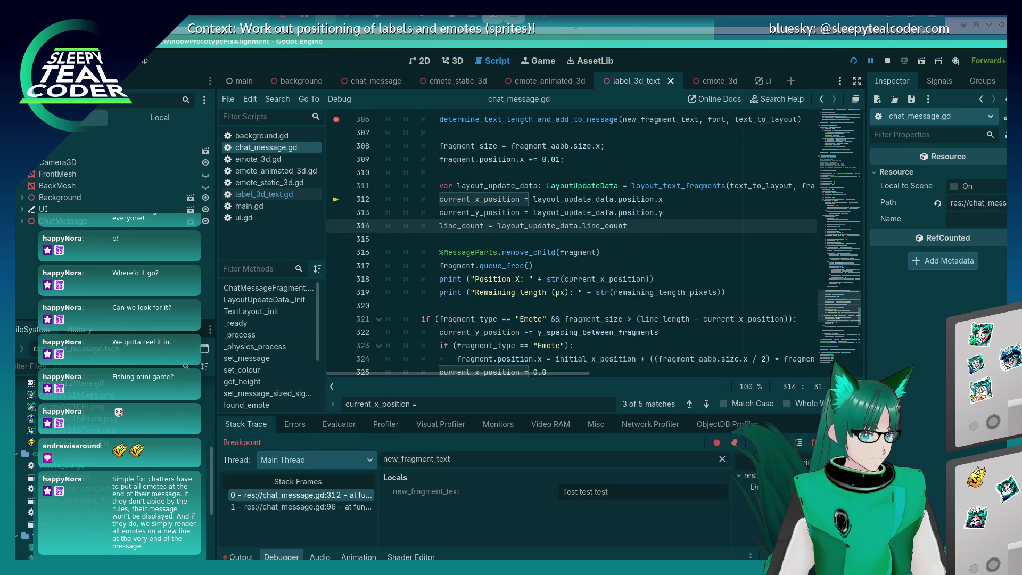
key("F12")
key("F12")
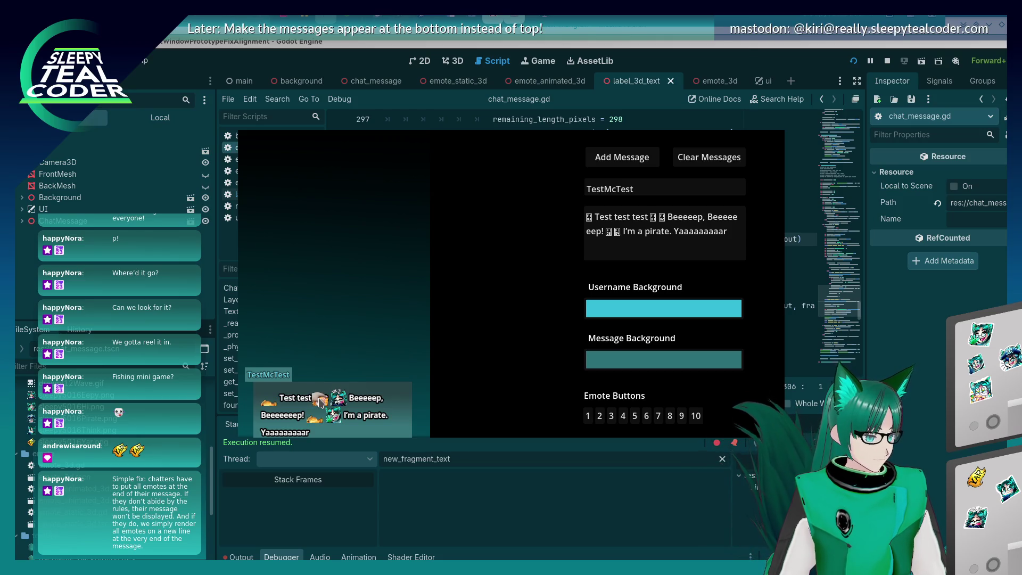
- Add a breakpoint on line 311 of chat_message.gd
key("alt+Tab")
scroll(595, 309, "down", 2)
scroll(532, 341, "up", 2)
mouse_move(458, 375)
left_mouse_down()
mouse_move(706, 373)
mouse_move(358, 369)
left_mouse_up()
left_click(337, 306)
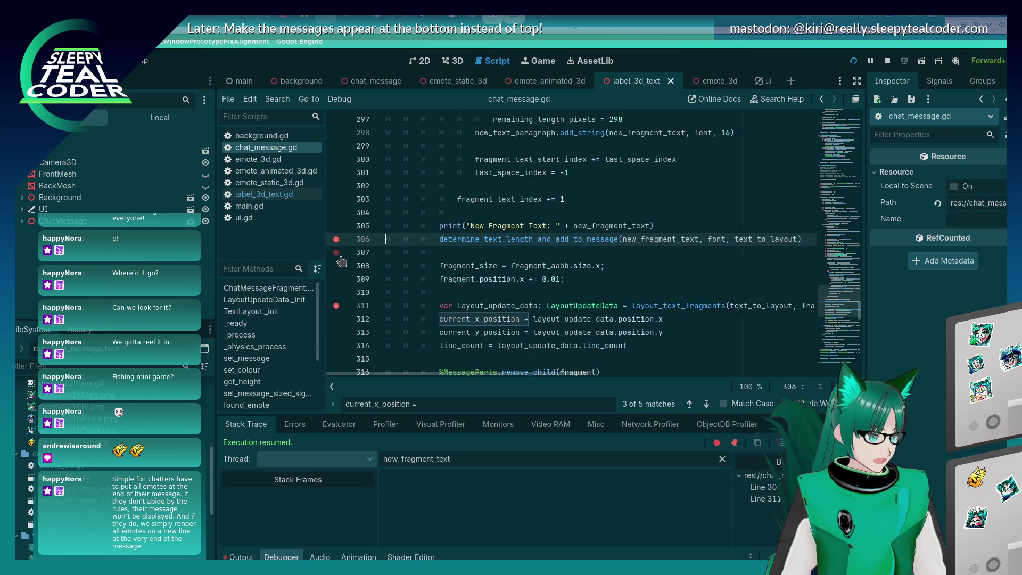
- Post a test message to hit line 311, inspect current_x_position 0.193 and initial_x_position -0.745, then step to 312
key("alt+Tab")
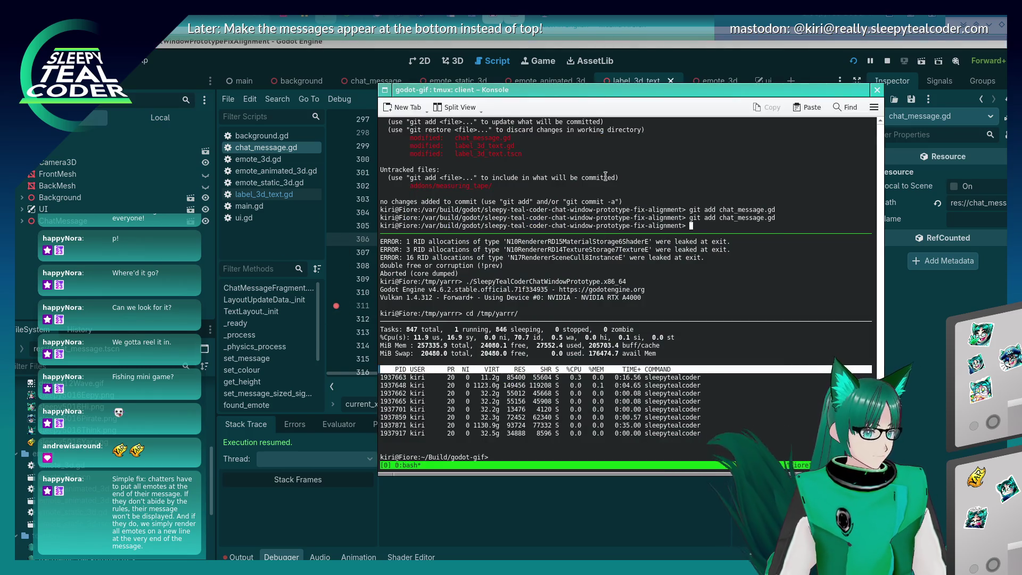
key("alt+Tab")
left_click(609, 163)
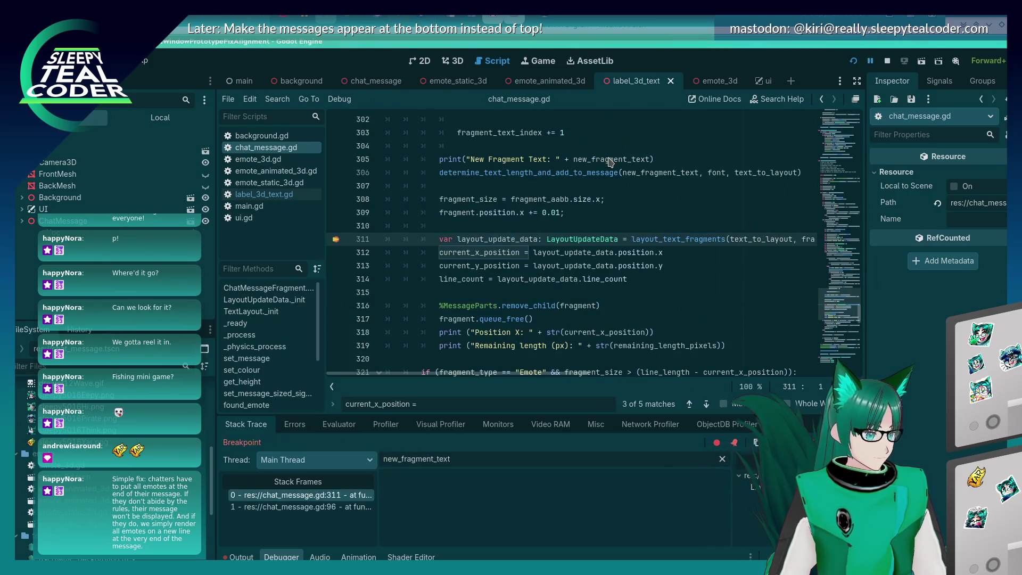
scroll(559, 373, "right", 3)
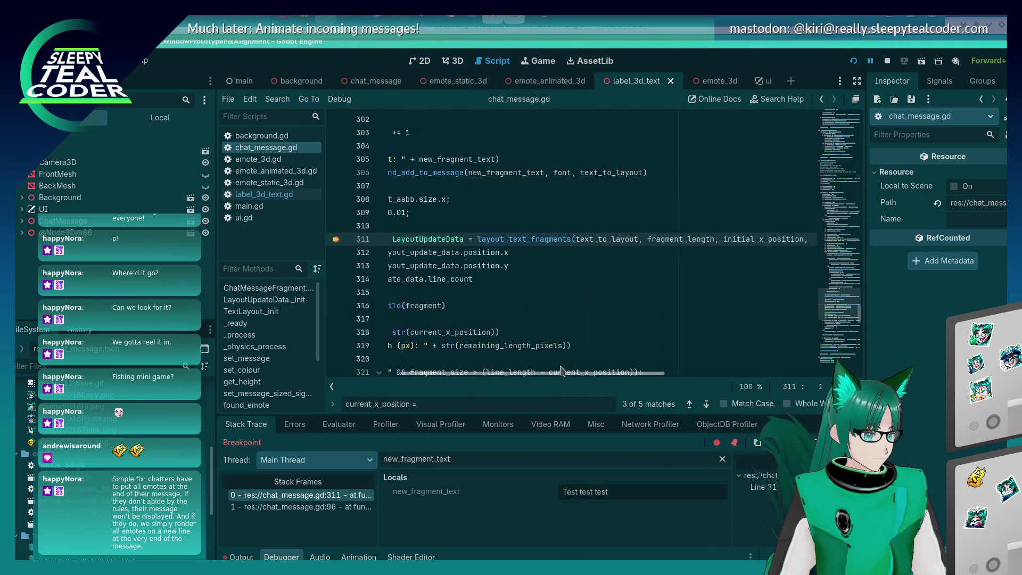
scroll(559, 372, "right", 5)
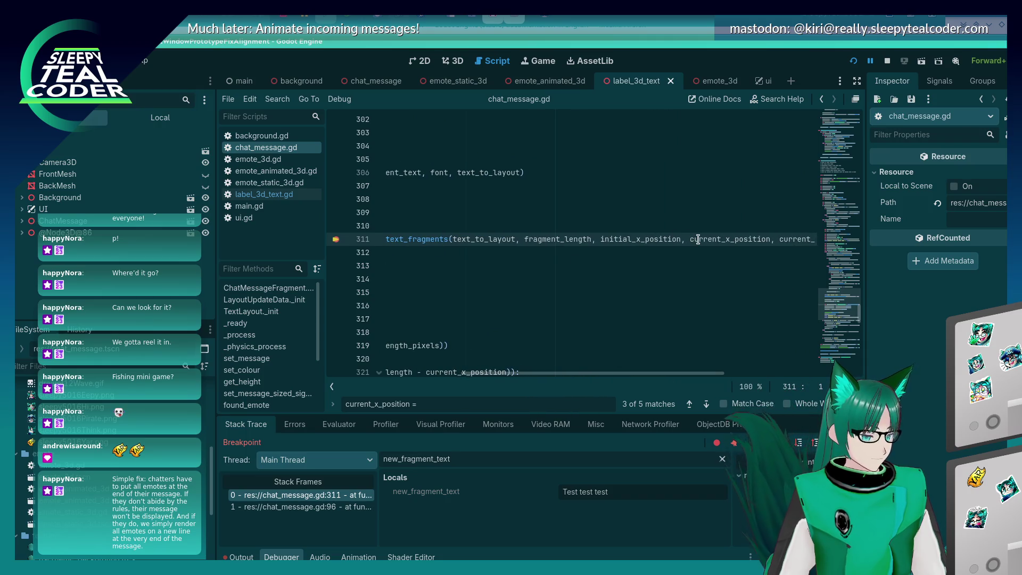
mouse_move(698, 240)
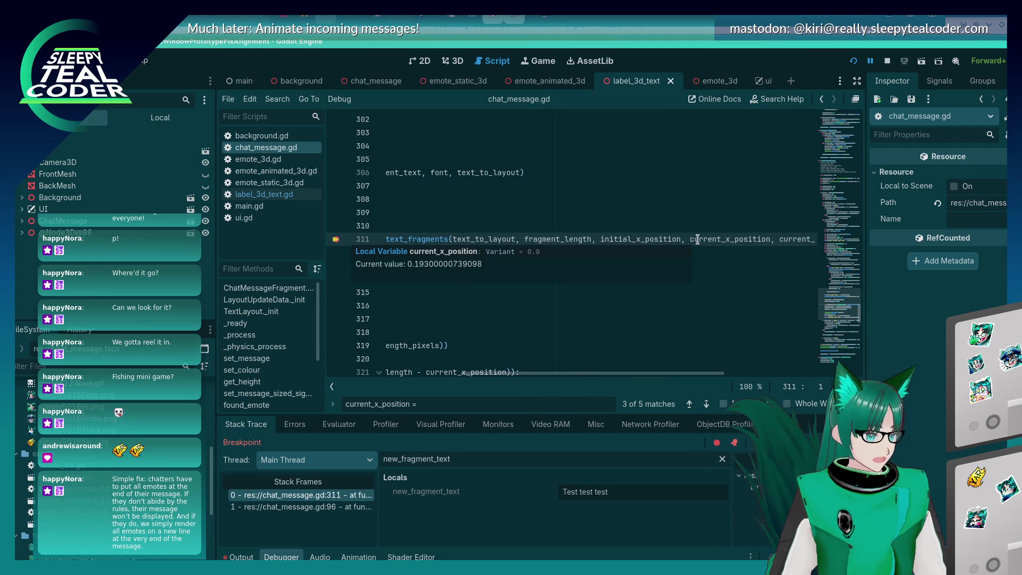
scroll(676, 381, "right", 3)
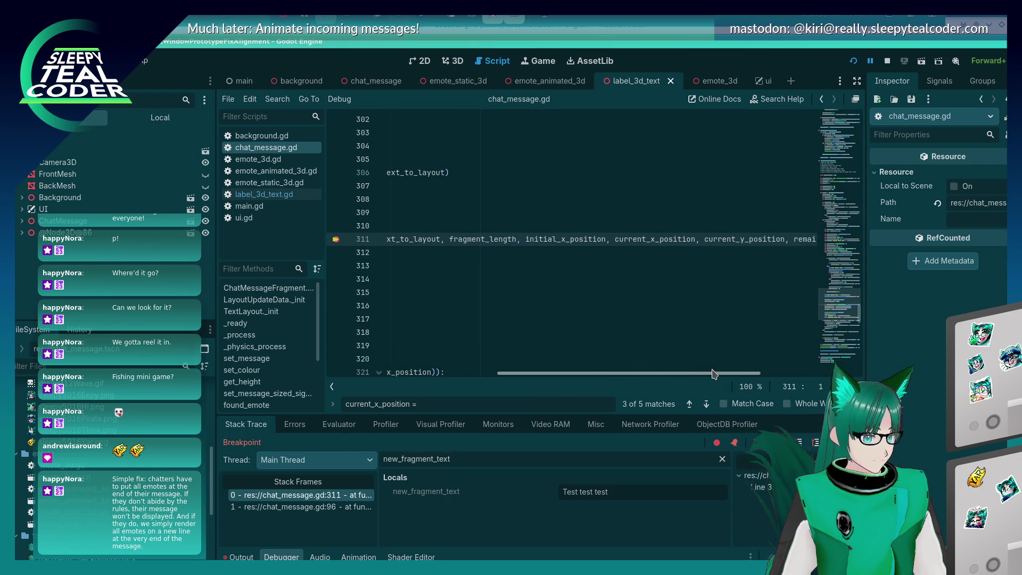
mouse_move(568, 241)
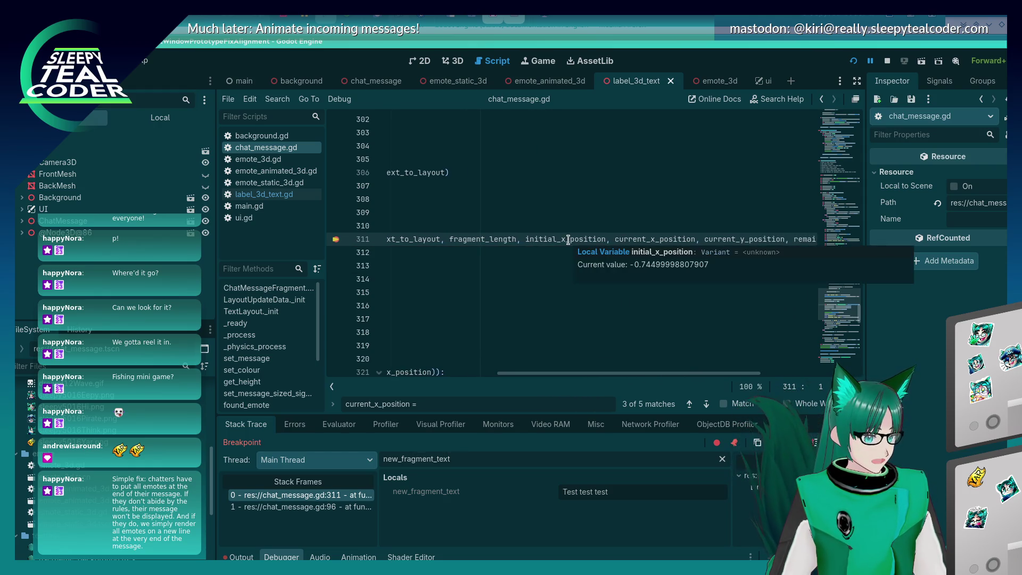
scroll(617, 381, "right", 5)
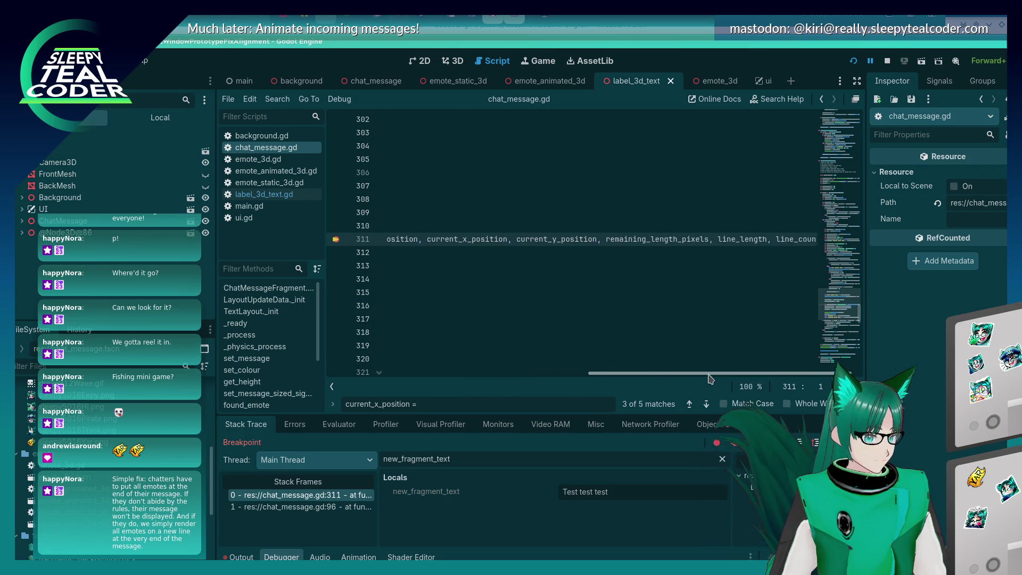
left_click_drag(725, 374, 473, 373)
mouse_move(630, 240)
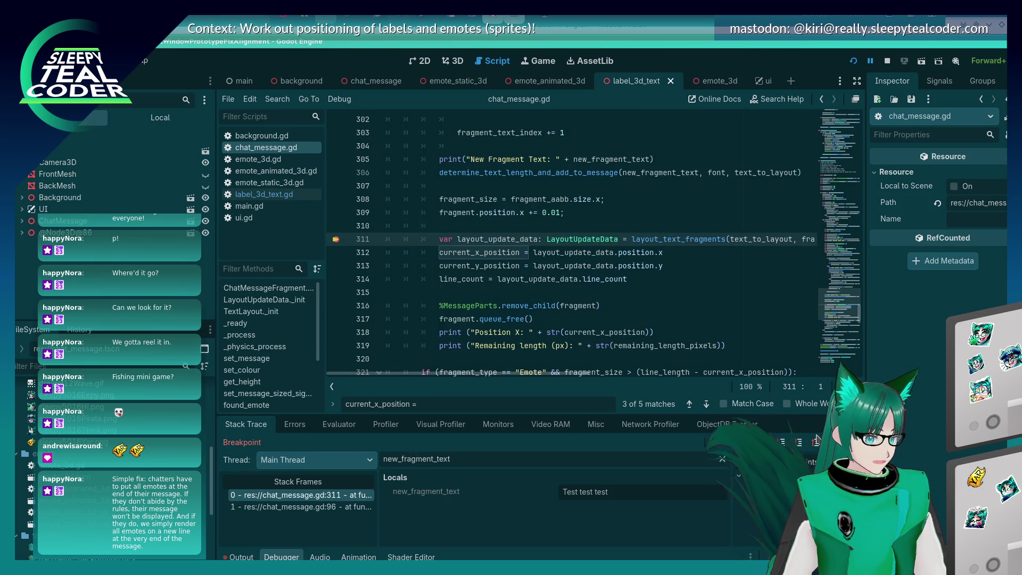
key("F10")
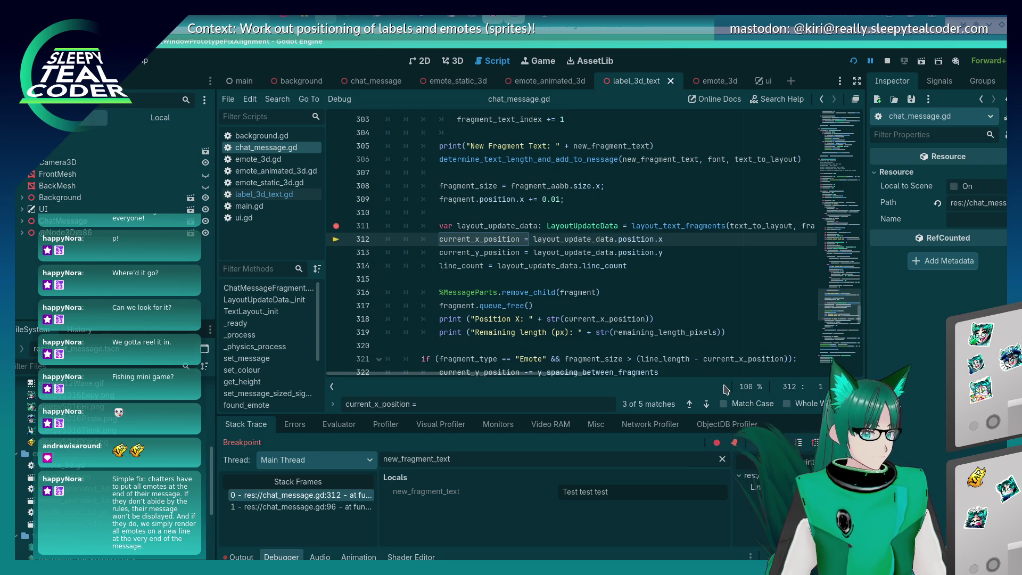
- Resume past breakpoints, post a fresh test message, and step into layout_text_fragments
key("F10")
key("F12")
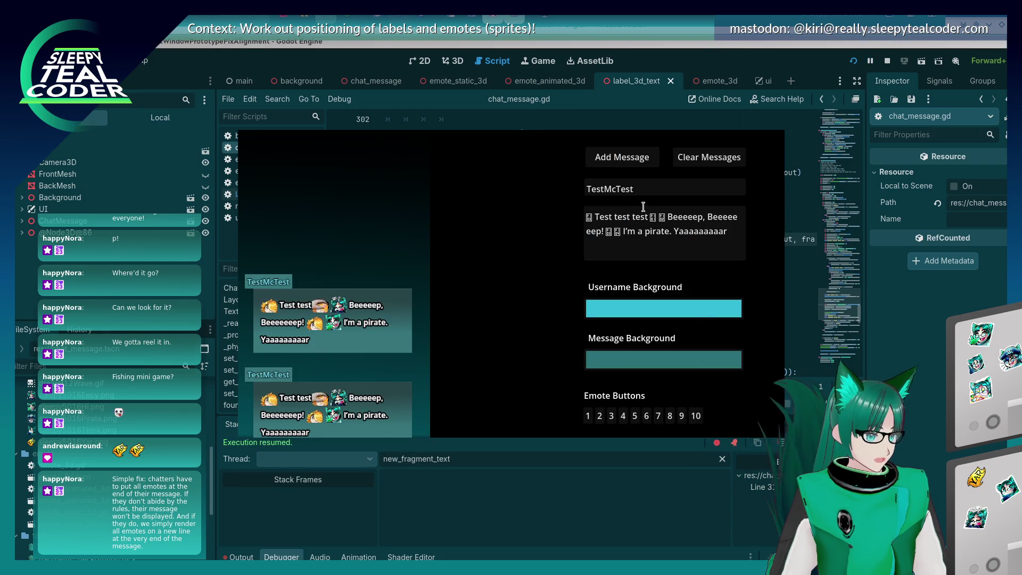
left_click(639, 157)
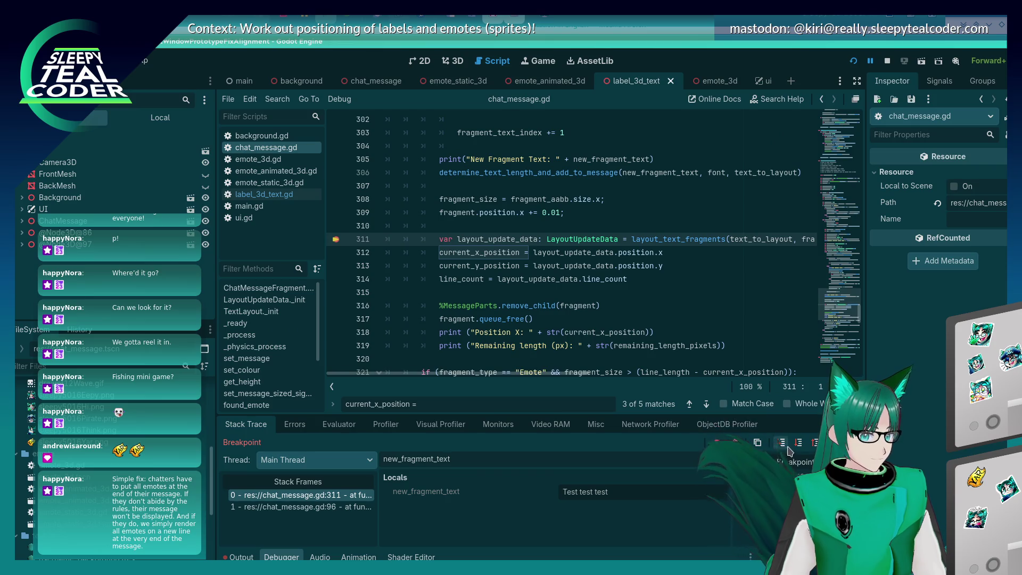
key("F10")
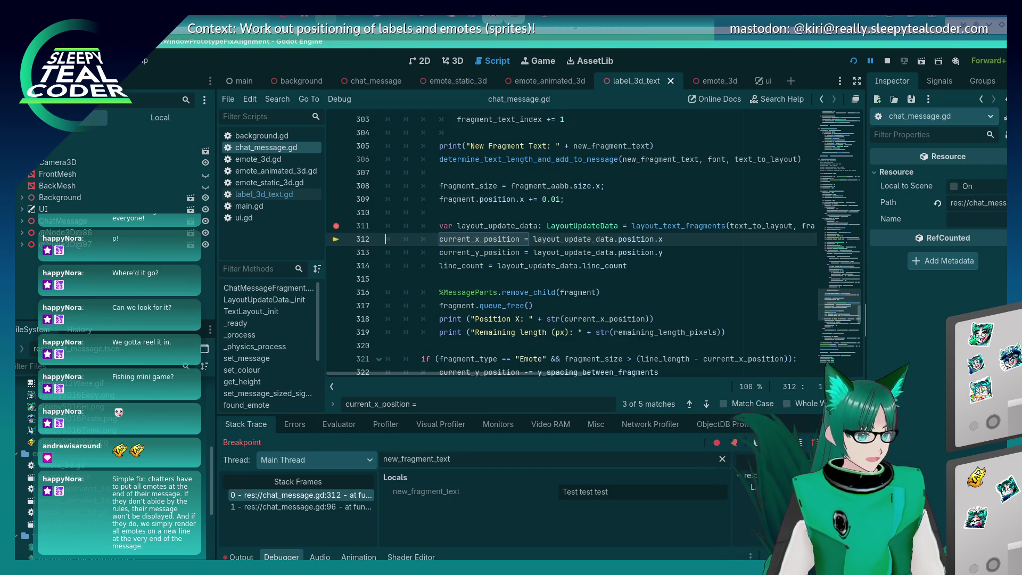
key("F12")
key("F12")
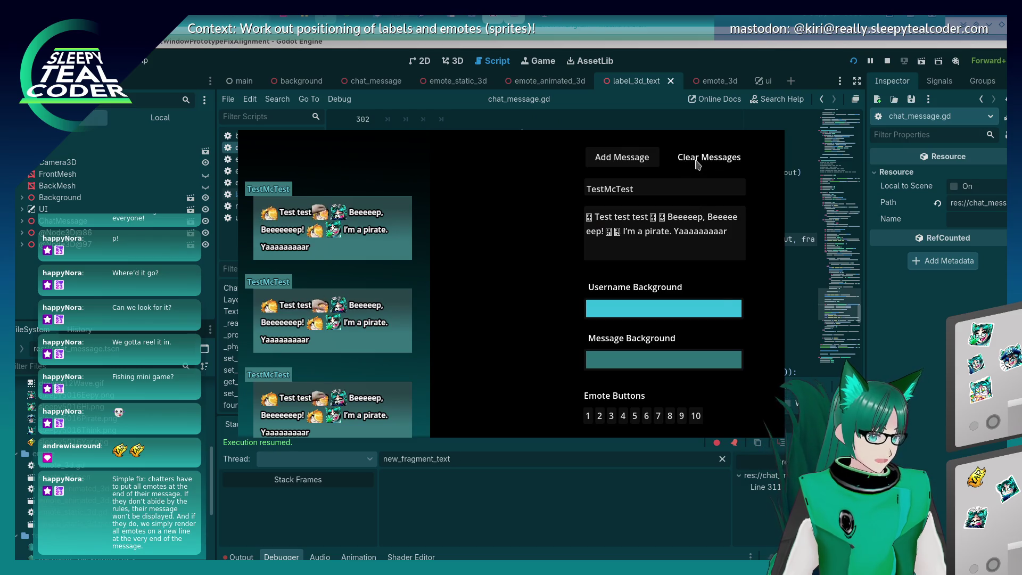
left_click(696, 160)
left_click(646, 158)
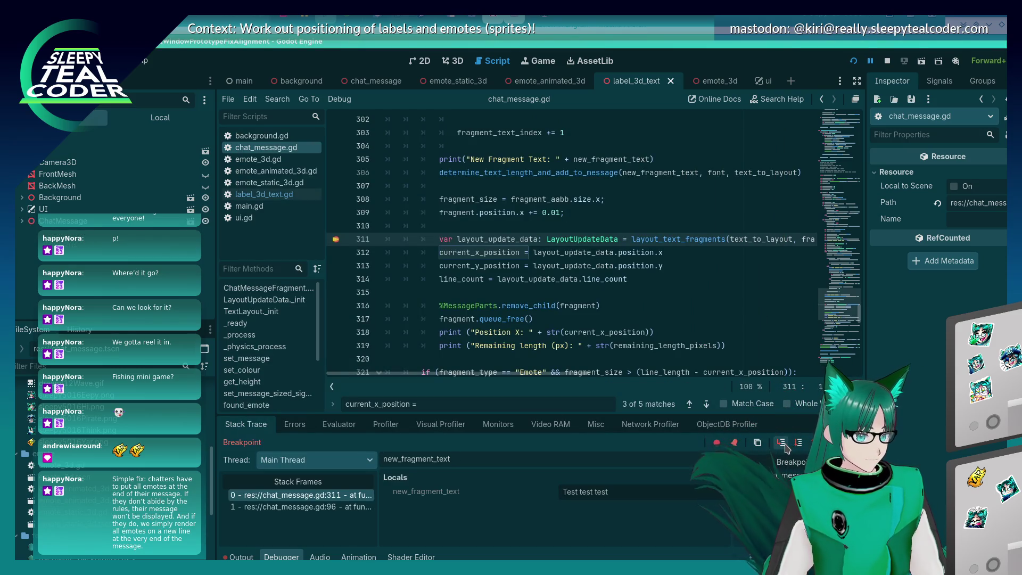
left_click(782, 443)
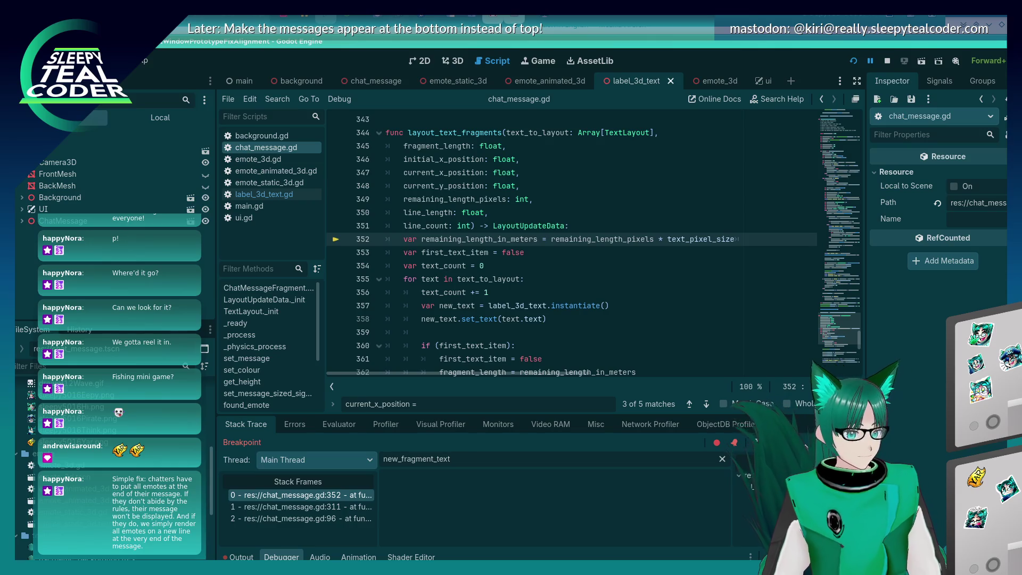
scroll(584, 261, "up", 3)
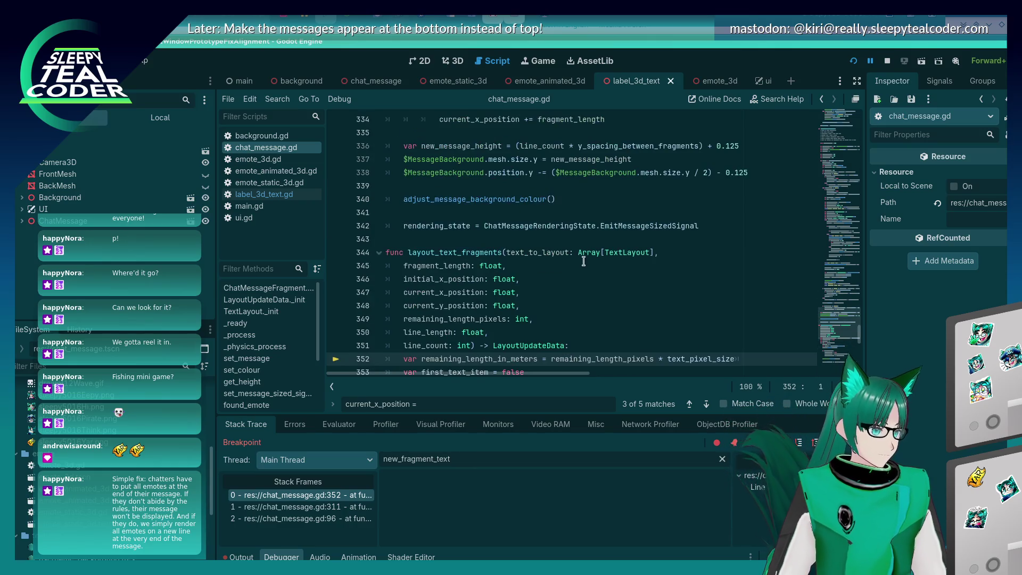
- Search chat_message.gd for fragment_length and step through its first matches
double_click(434, 272)
key("ctrl+f")
key("Return")
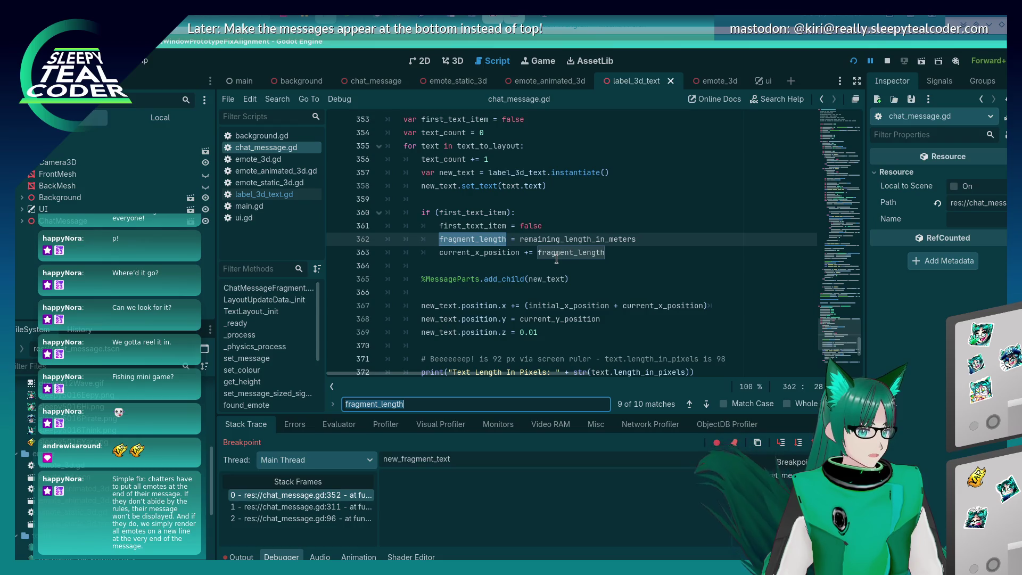
scroll(556, 259, "up", 2)
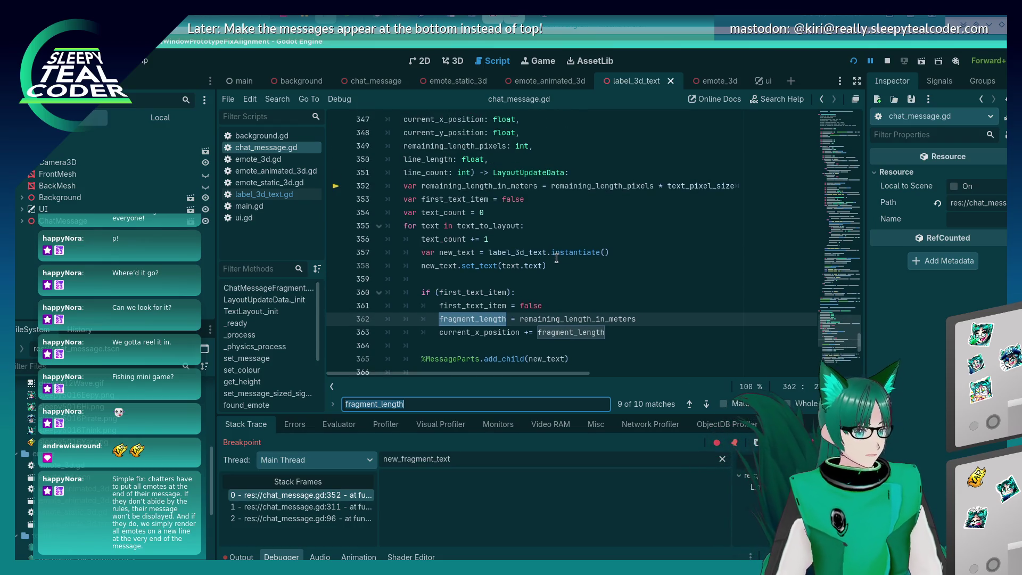
scroll(425, 321, "up", 1)
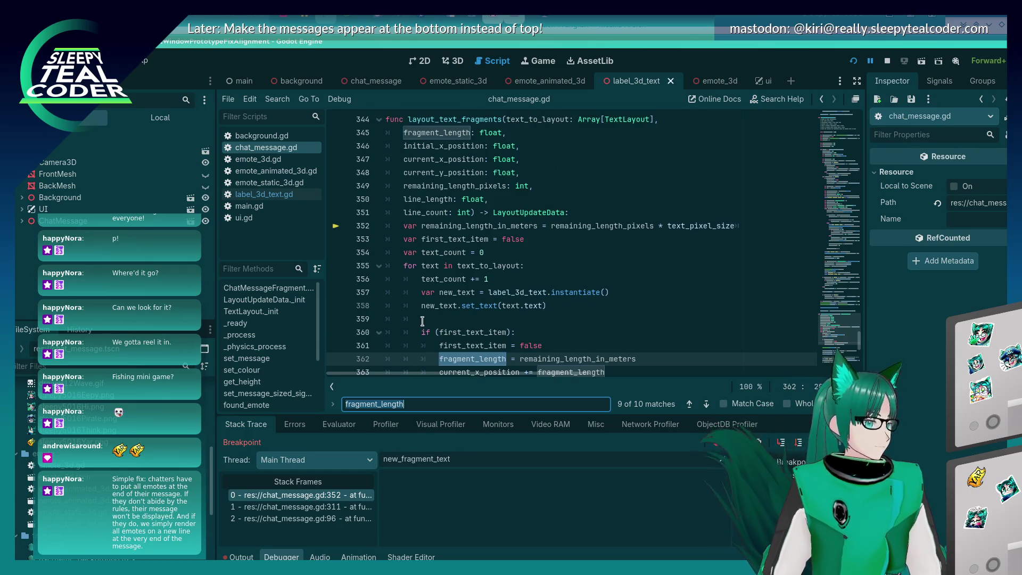
key("Return")
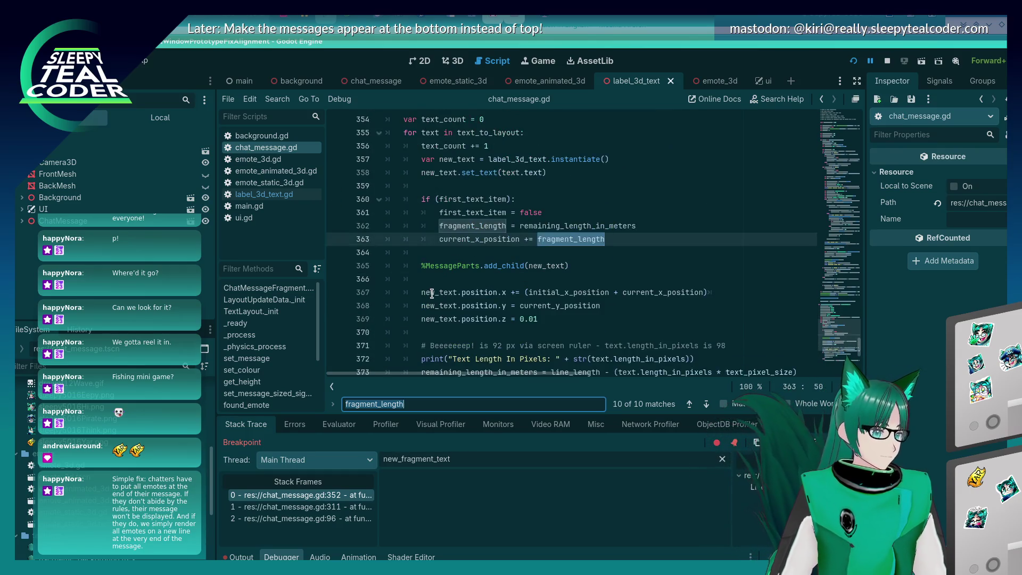
key("Return")
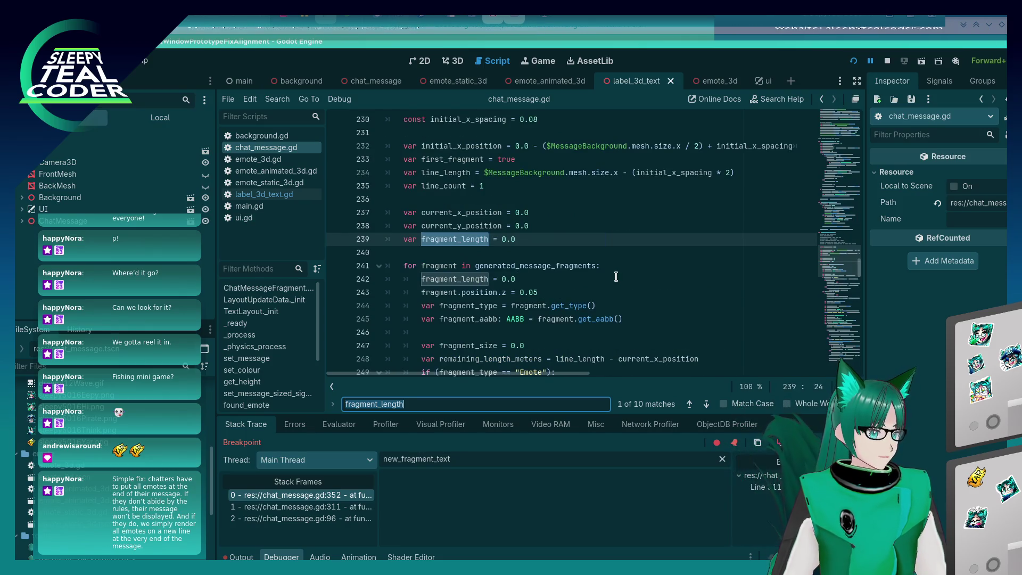
- Cycle through the fragment_length matches on lines 254, 262, 333 and 362, ending on line 262
scroll(616, 277, "up", 1)
scroll(616, 276, "down", 3)
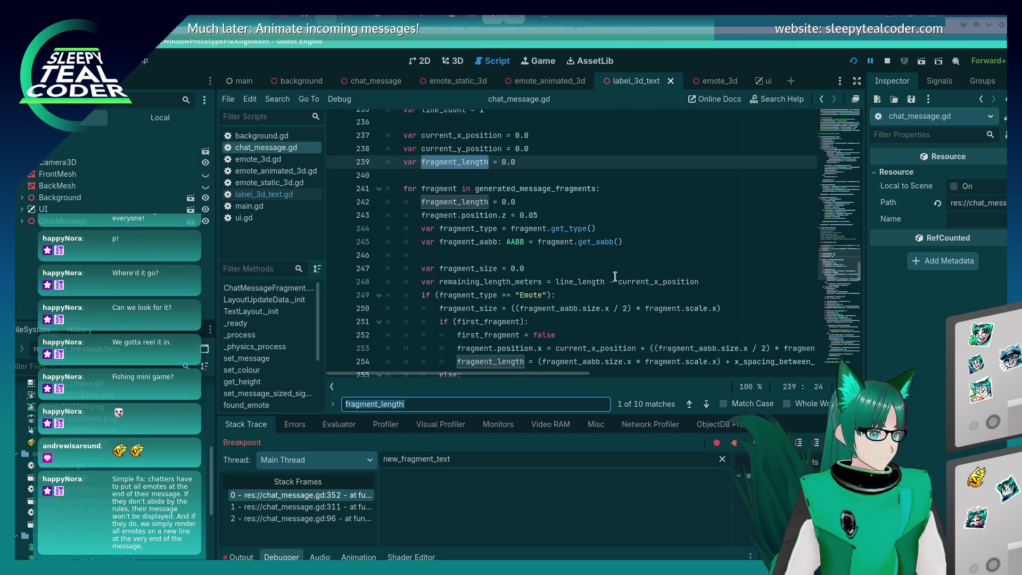
scroll(615, 276, "up", 2)
key("Return")
key("Return")
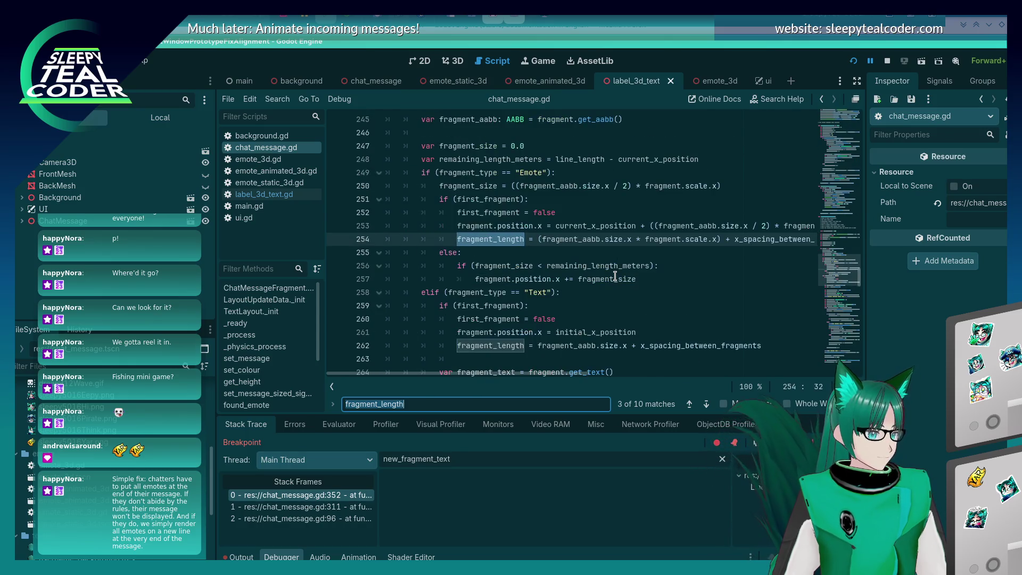
key("Return")
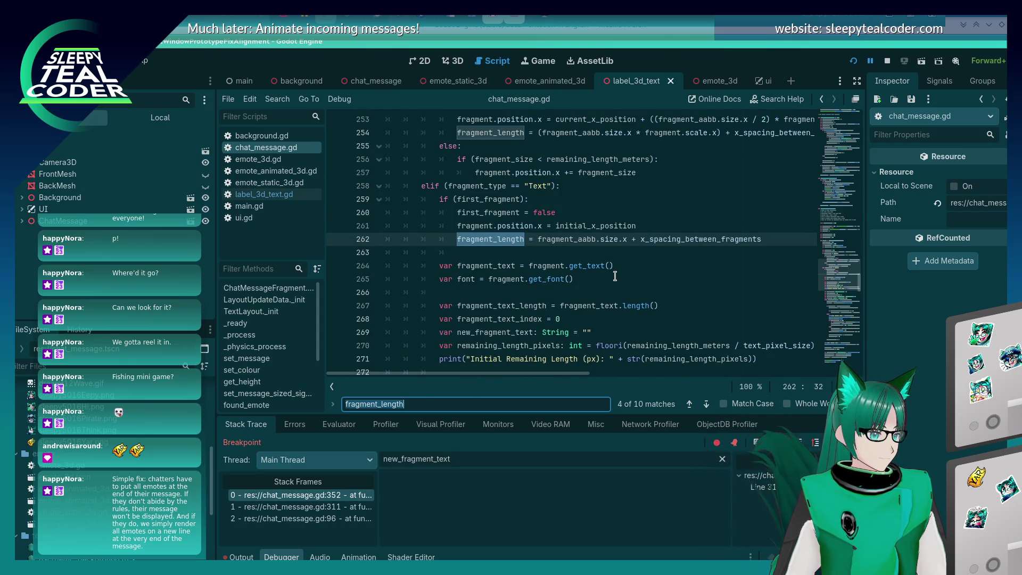
key("Return")
key("Return")
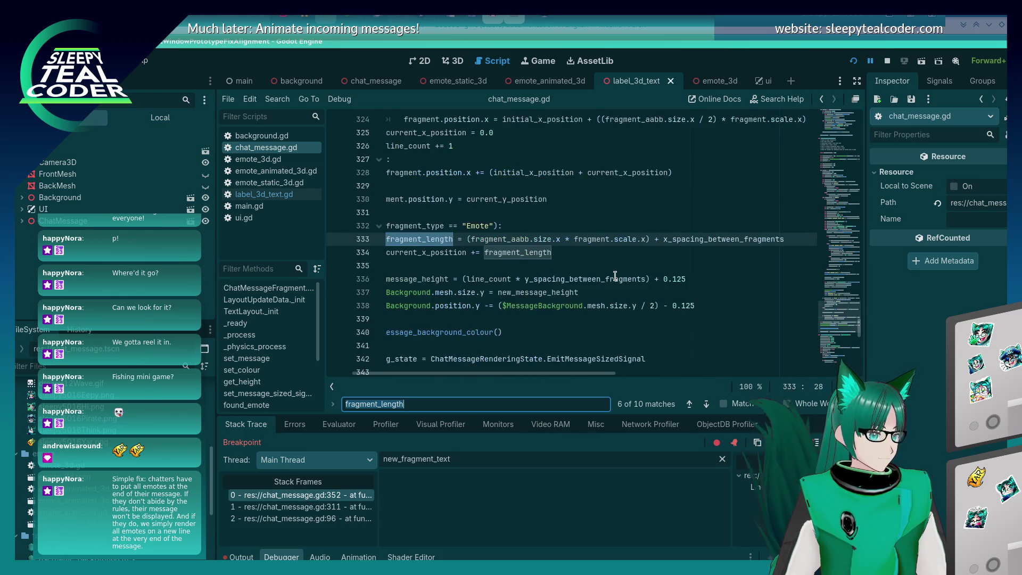
key("Return")
key("Return")
key("Return")
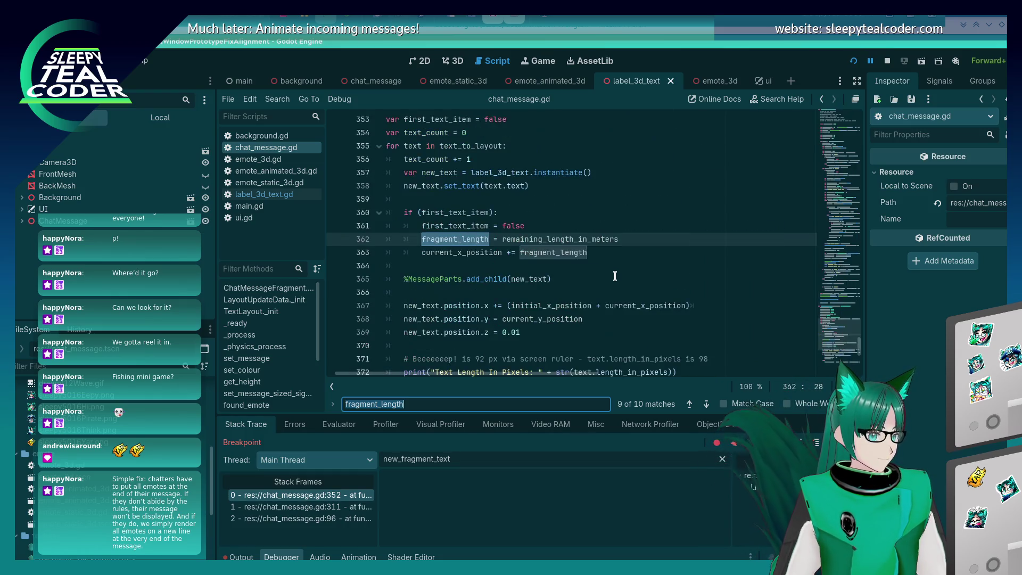
key("Return")
key("Return")
key("Return")
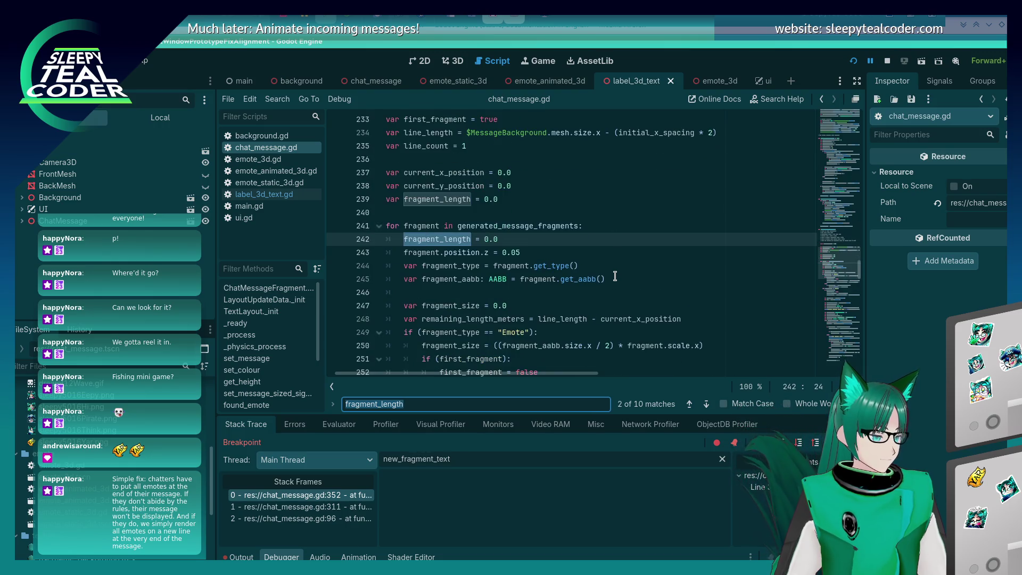
key("Return")
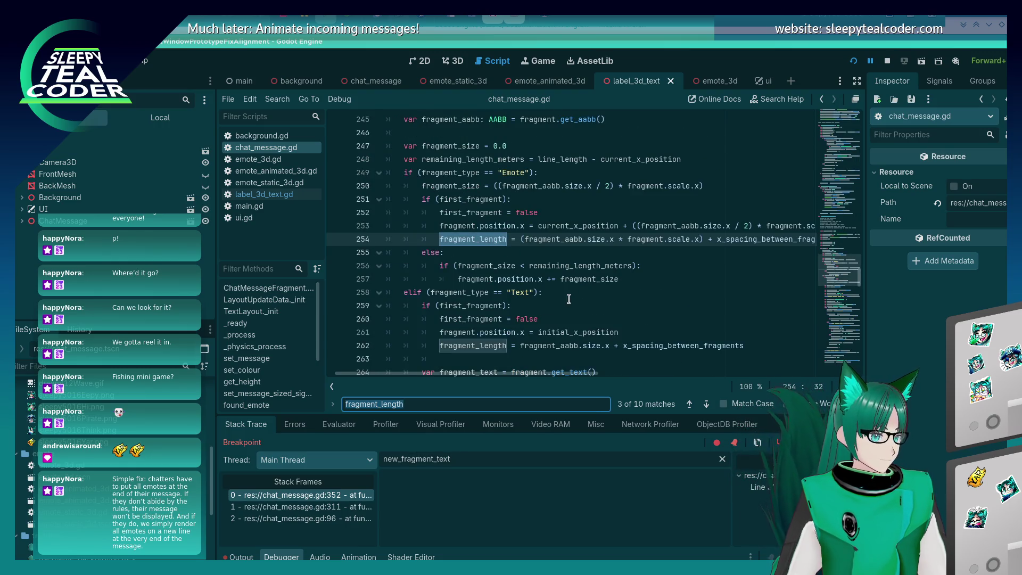
scroll(568, 300, "down", 3)
scroll(568, 296, "up", 2)
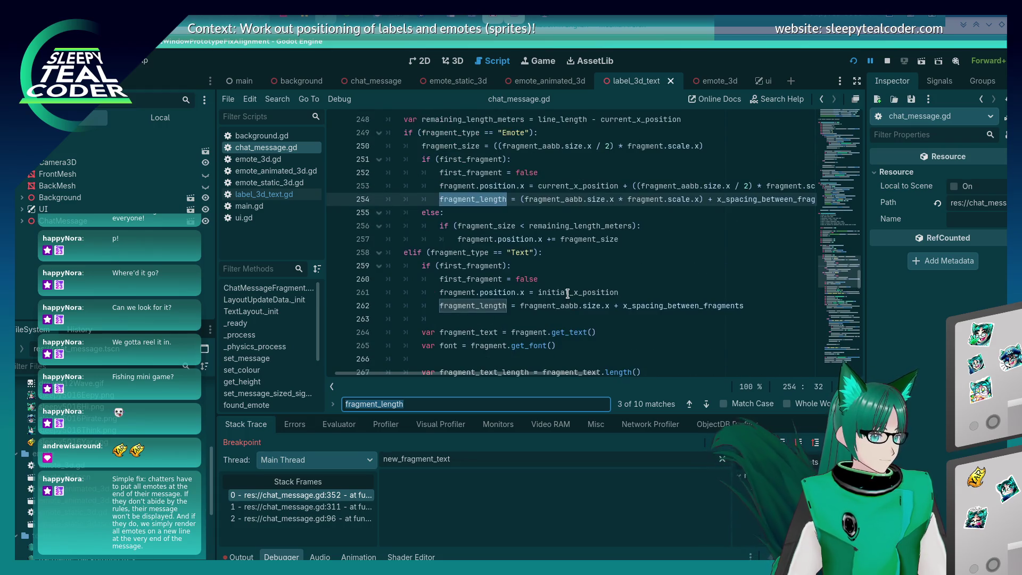
scroll(567, 294, "down", 20)
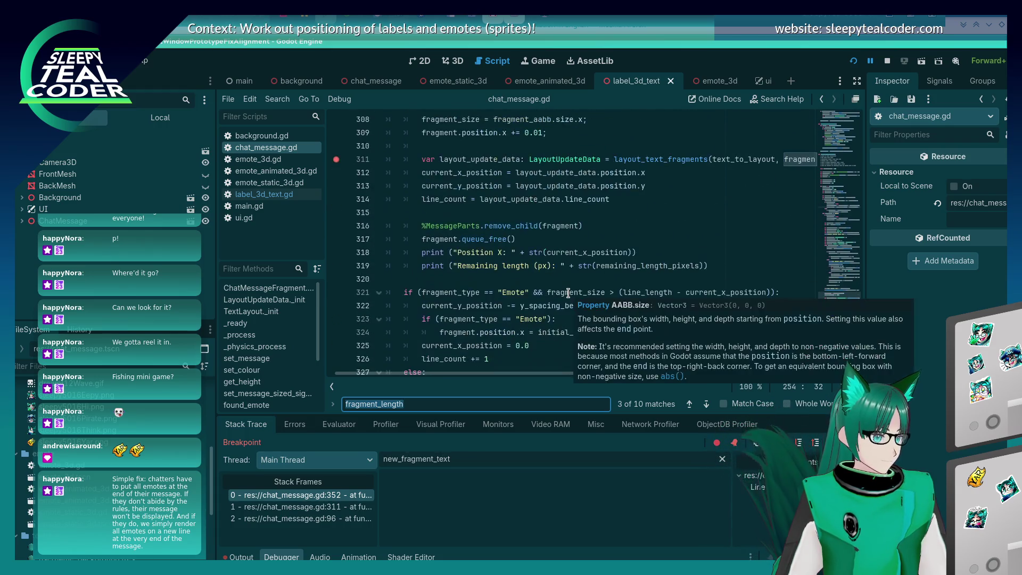
scroll(568, 293, "up", 20)
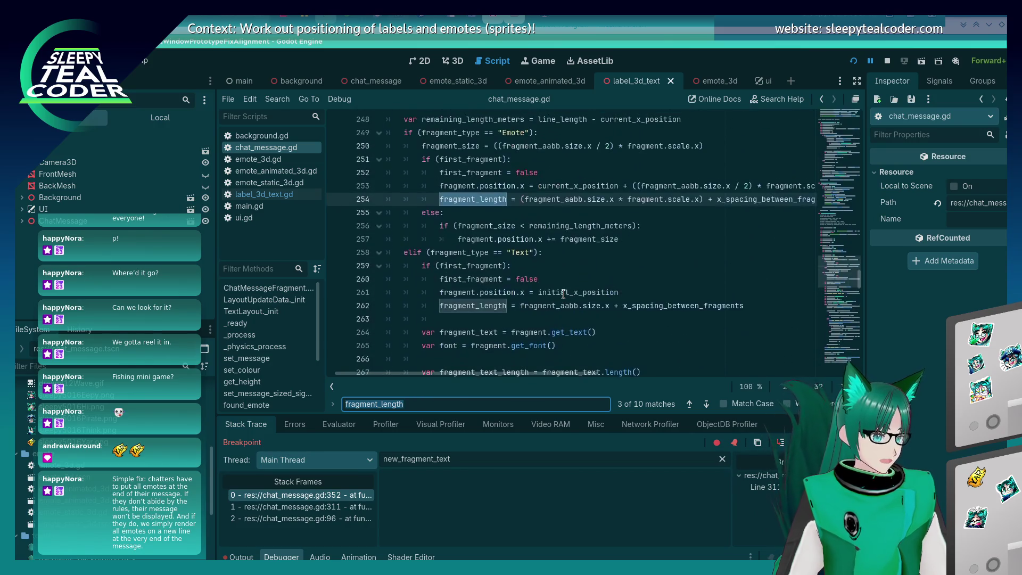
left_click(437, 305)
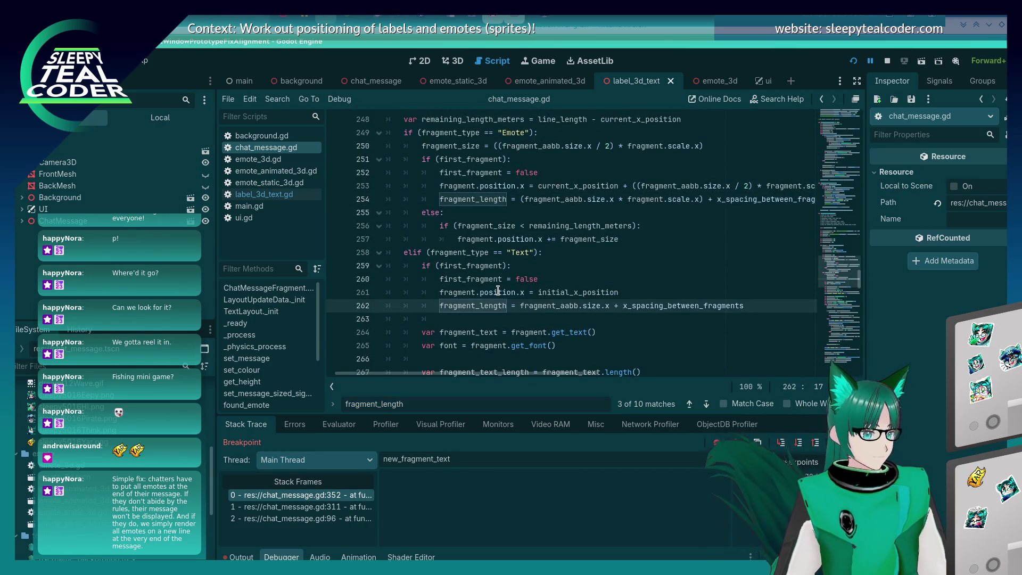
key("ctrl+k")
key("Up")
key("Up")
key("Up")
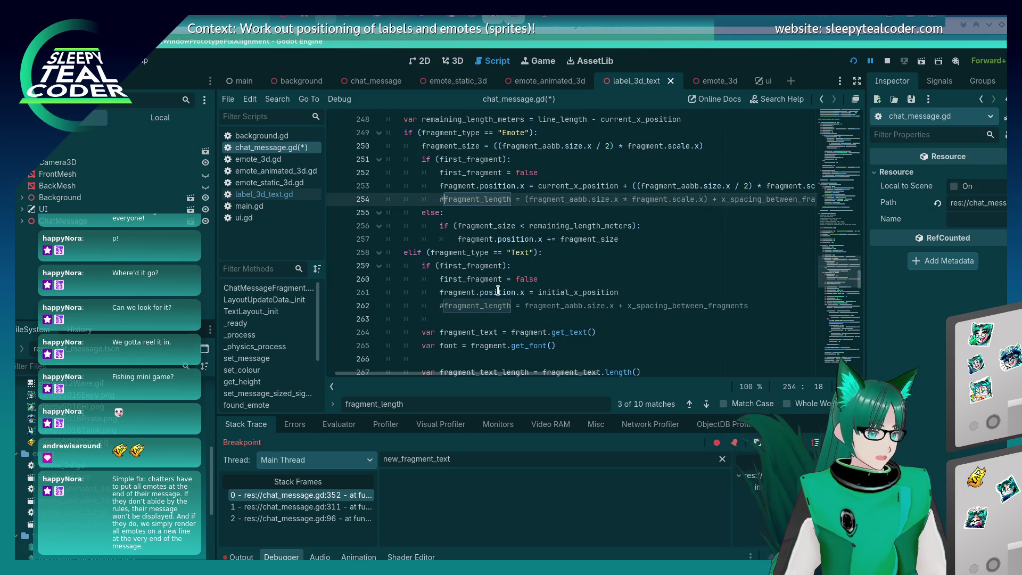
key("ctrl+k")
key("Page_Up")
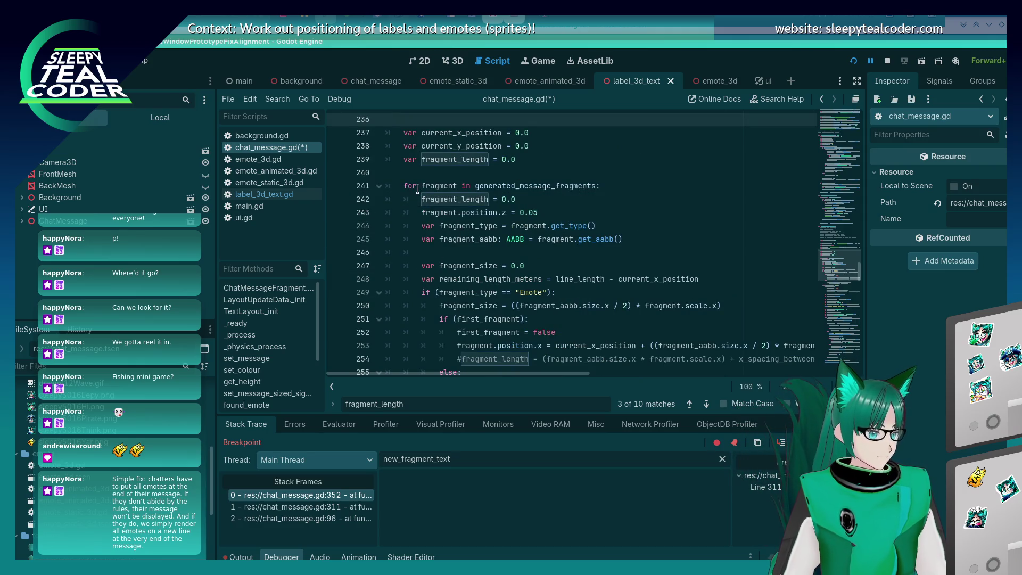
left_click(418, 190)
key("Down")
key("ctrl+k")
key("Up")
key("Up")
key("Up")
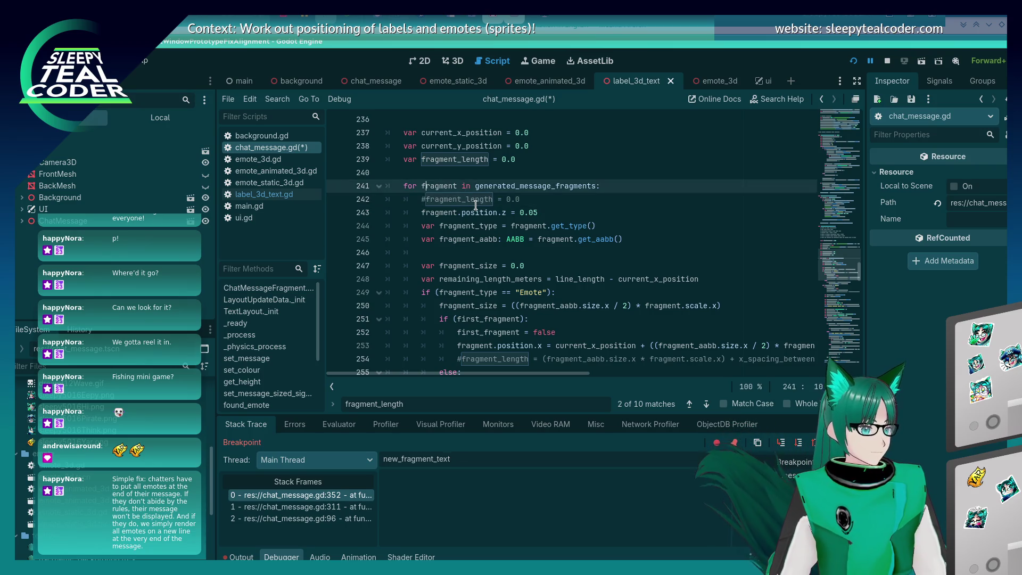
key("ctrl+k")
scroll(475, 205, "up", 6)
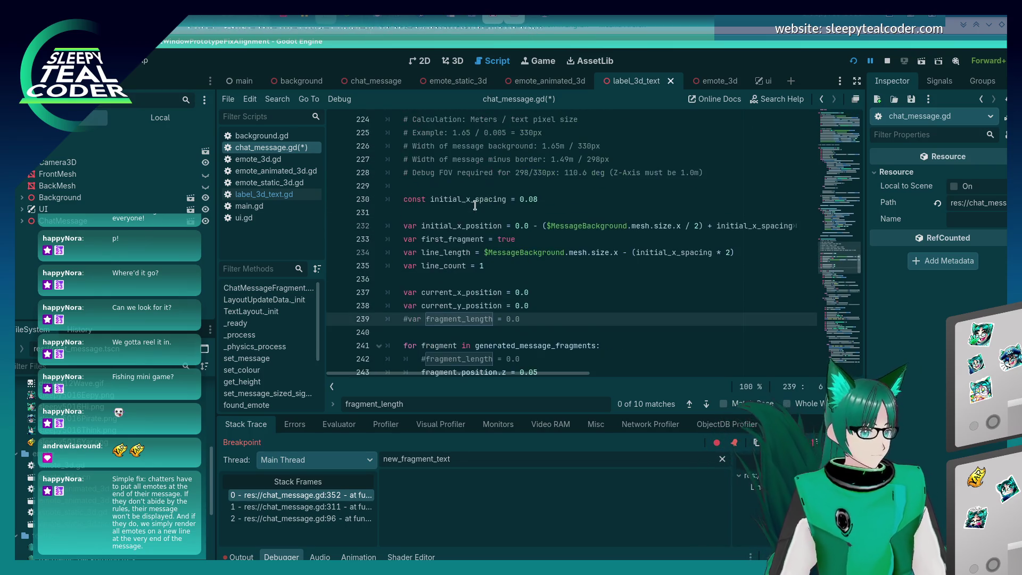
scroll(475, 205, "down", 4)
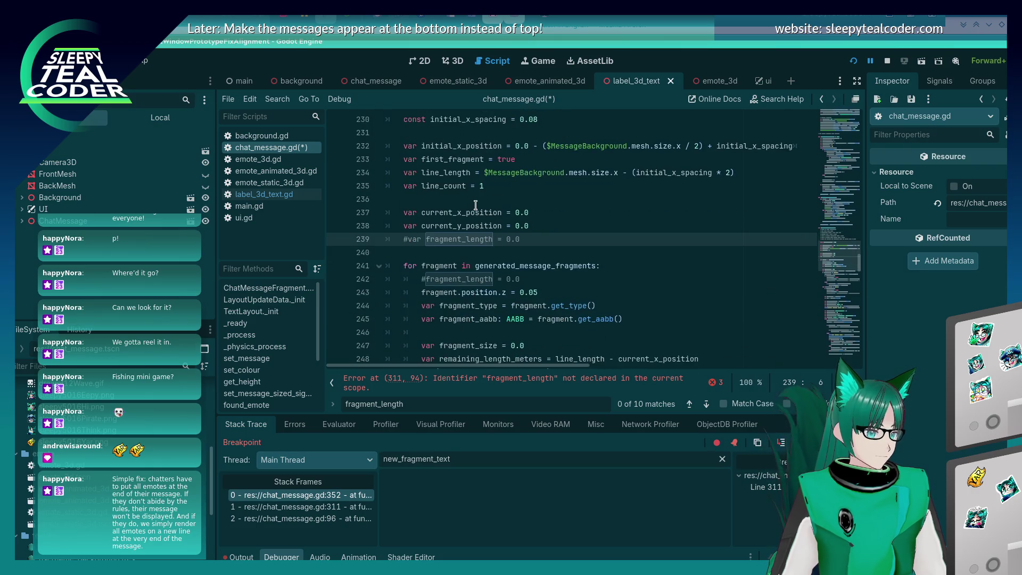
scroll(475, 206, "down", 20)
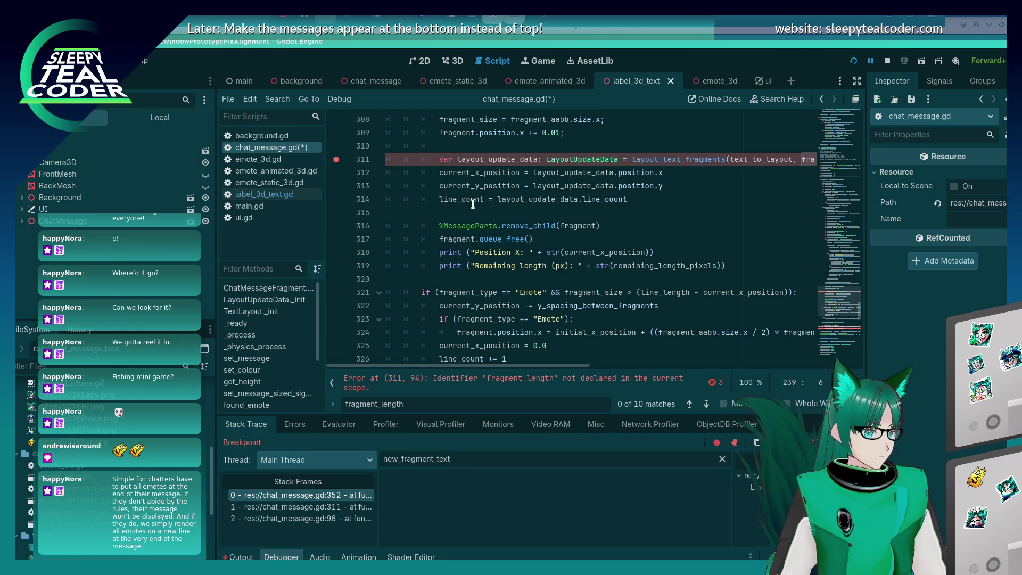
left_click_drag(510, 365, 753, 377)
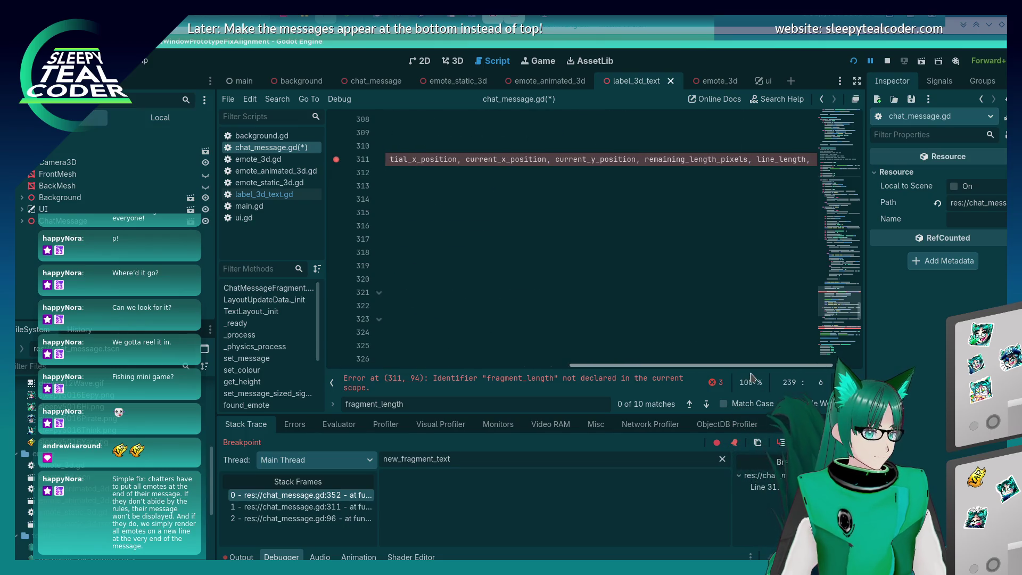
scroll(585, 240, "left", 10)
scroll(574, 252, "up", 16)
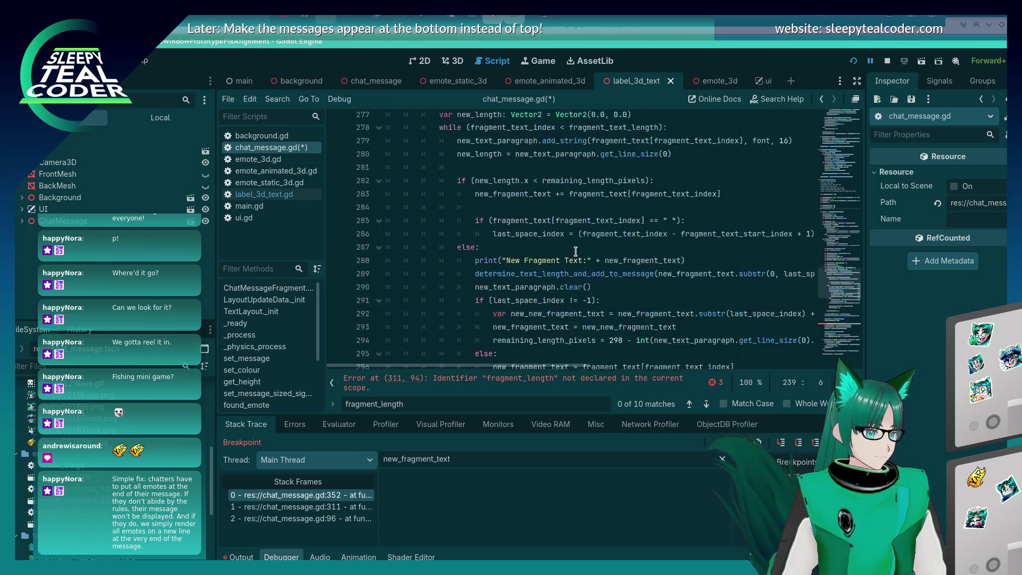
scroll(573, 253, "up", 3)
key("ctrl+z")
key("ctrl+z")
key("ctrl+z")
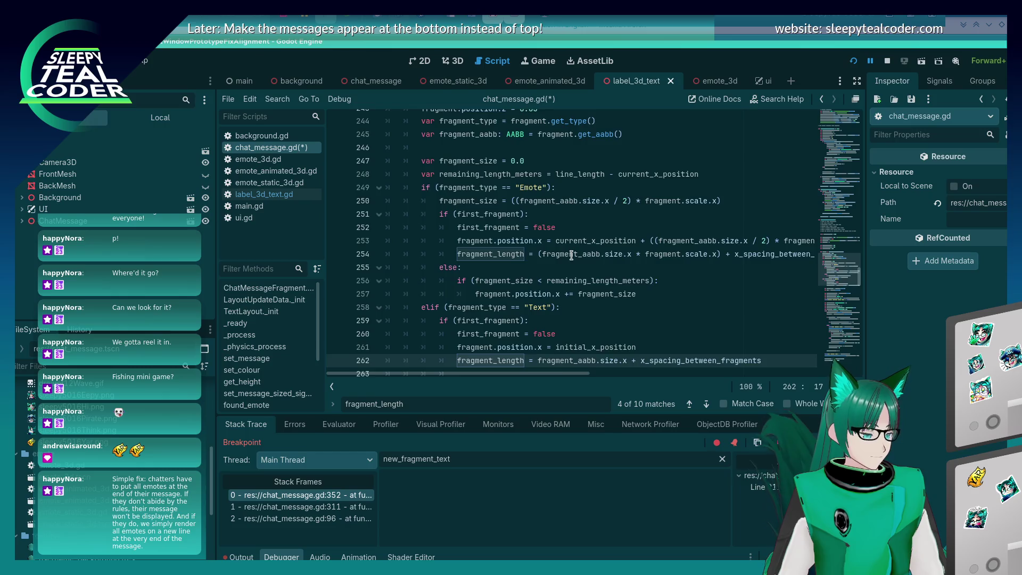
key("ctrl+s")
key("F3")
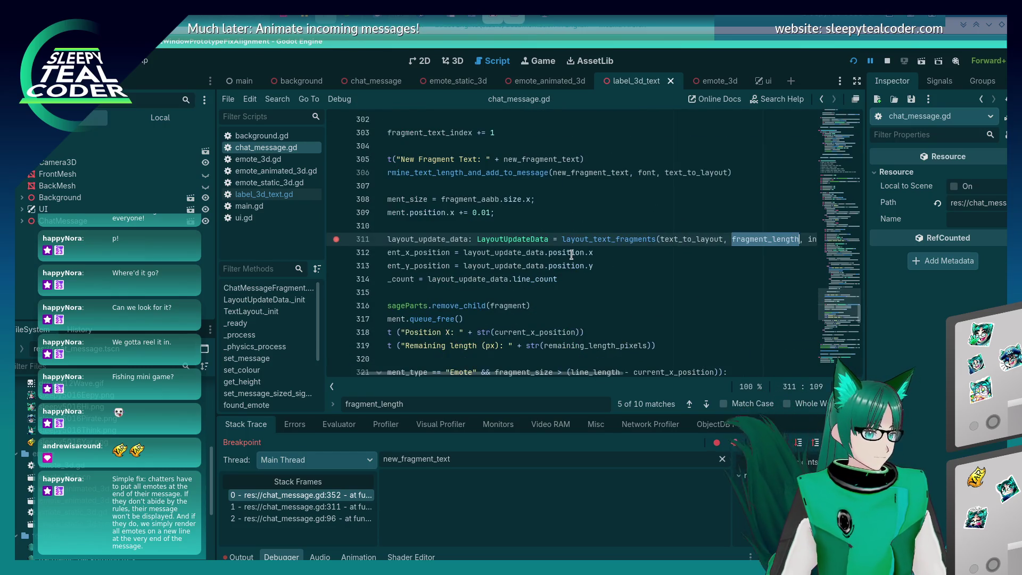
key("F3")
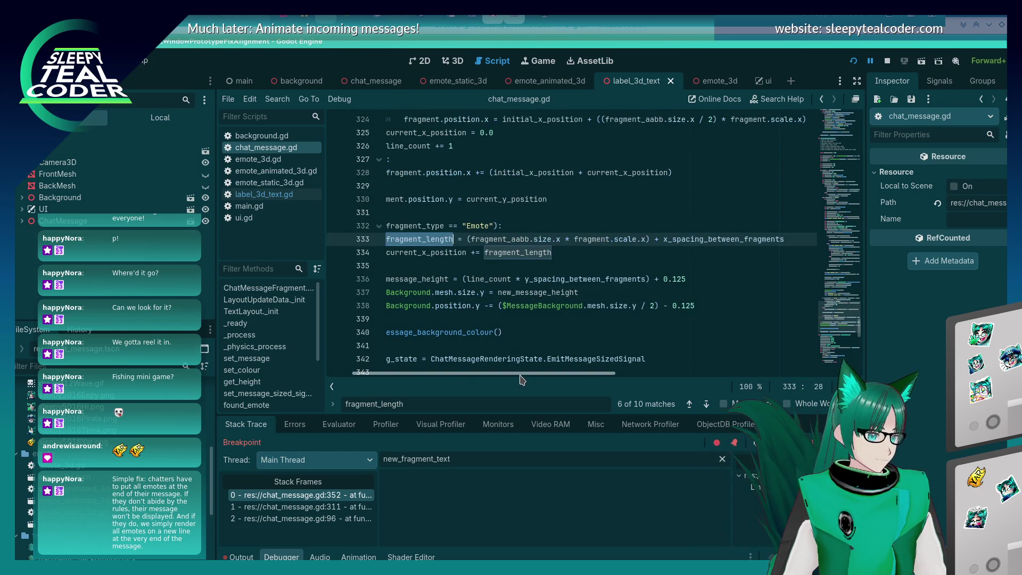
scroll(448, 362, "up", 4)
key("F3")
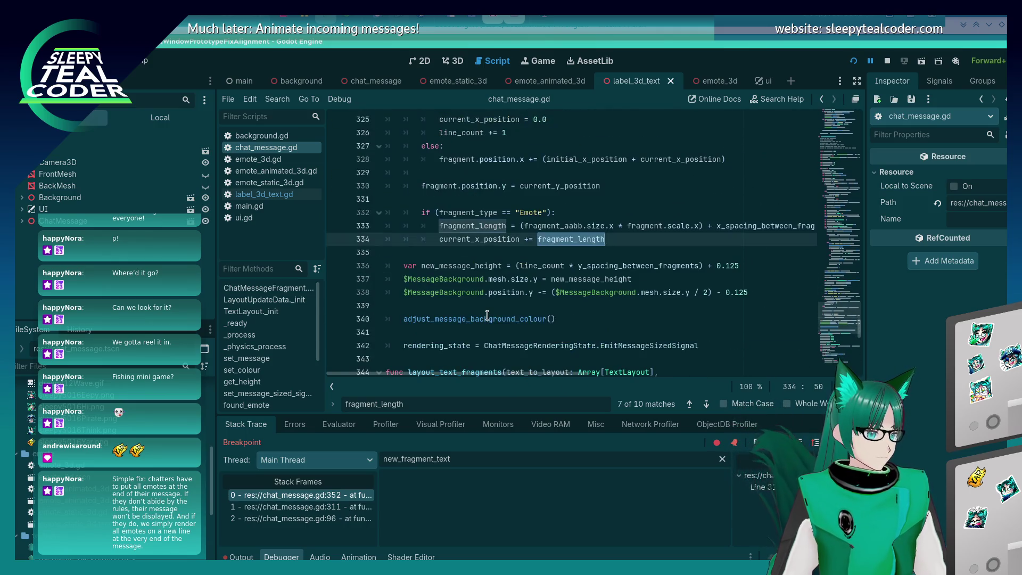
scroll(487, 316, "down", 5)
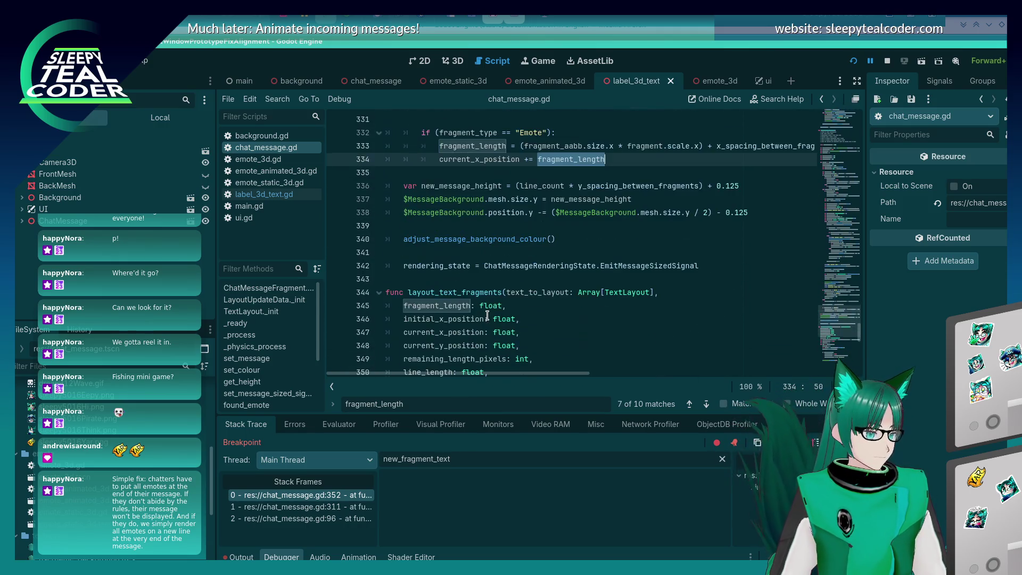
scroll(487, 315, "down", 3)
scroll(479, 298, "up", 3)
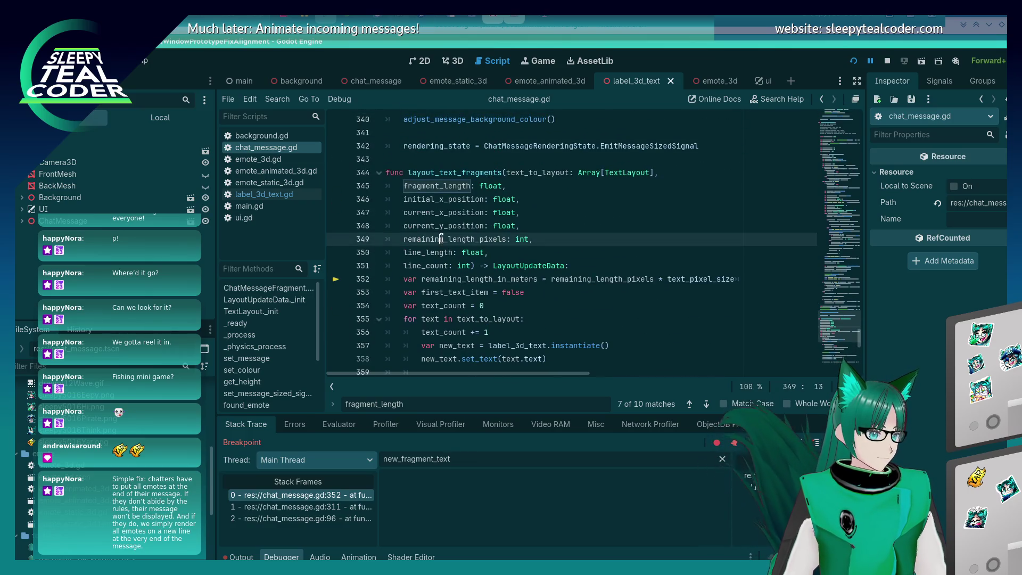
left_click(449, 197)
key("F3")
key("F3")
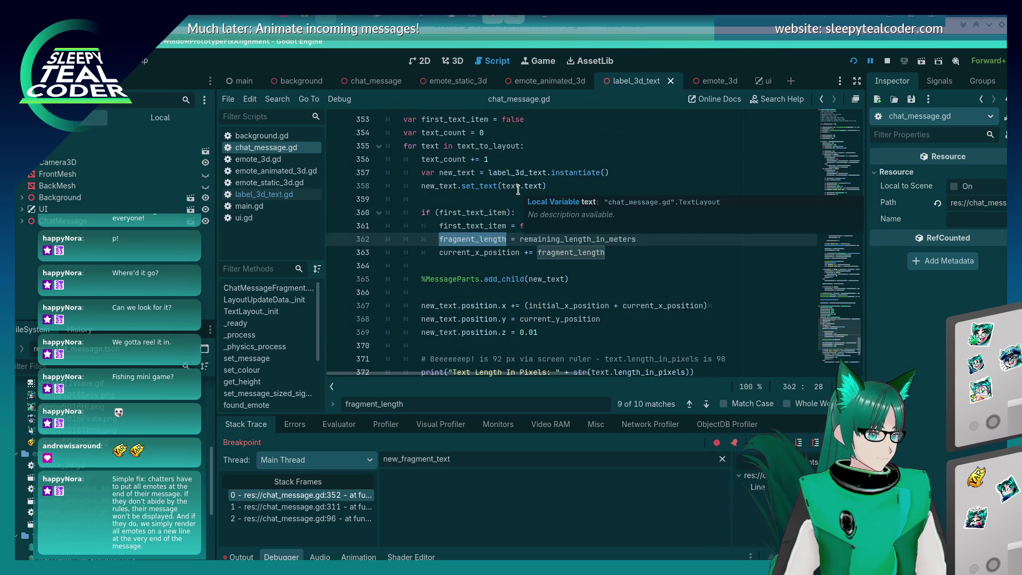
scroll(719, 318, "down", 5)
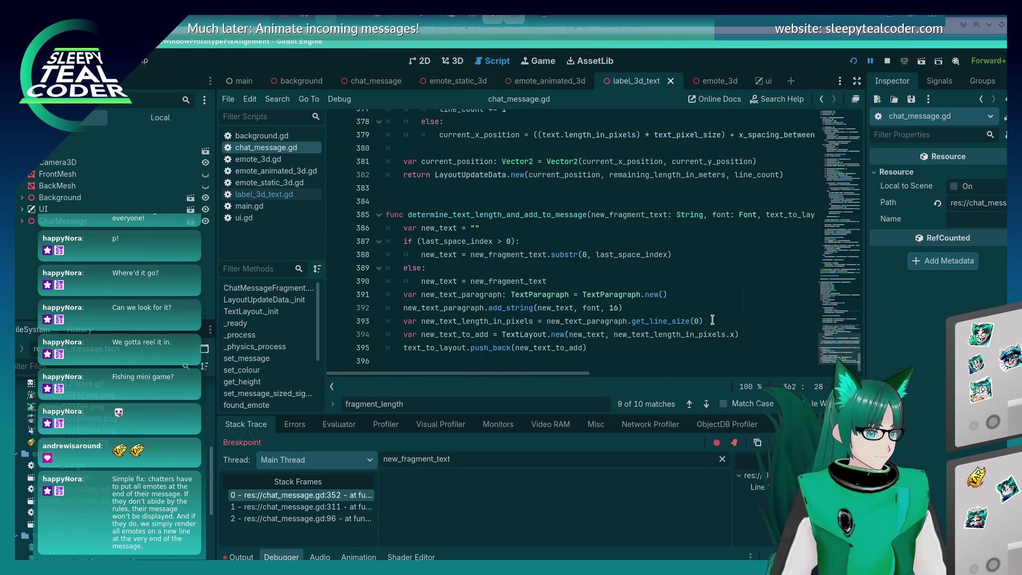
scroll(708, 321, "up", 8)
scroll(704, 322, "down", 2)
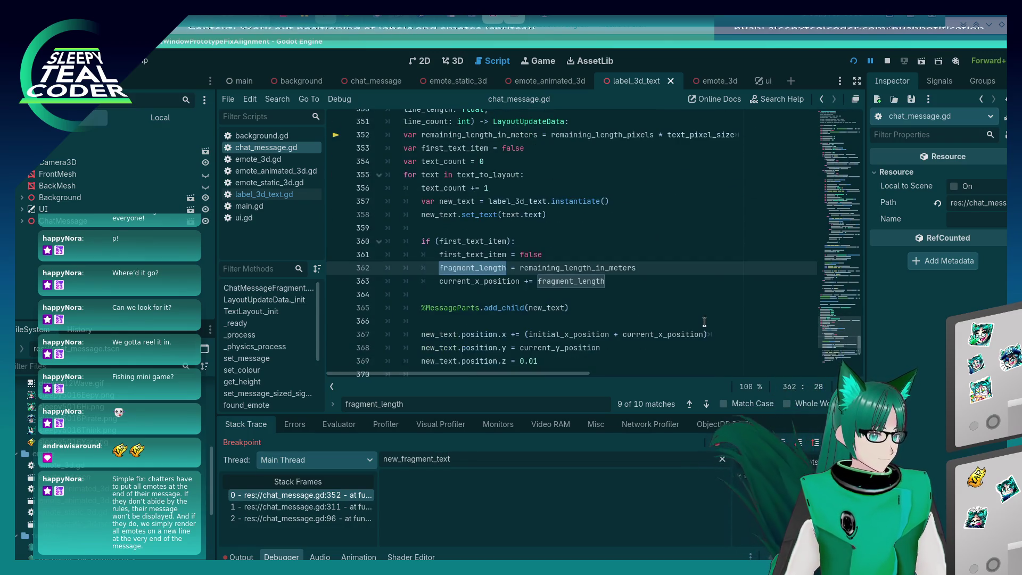
scroll(705, 321, "up", 1)
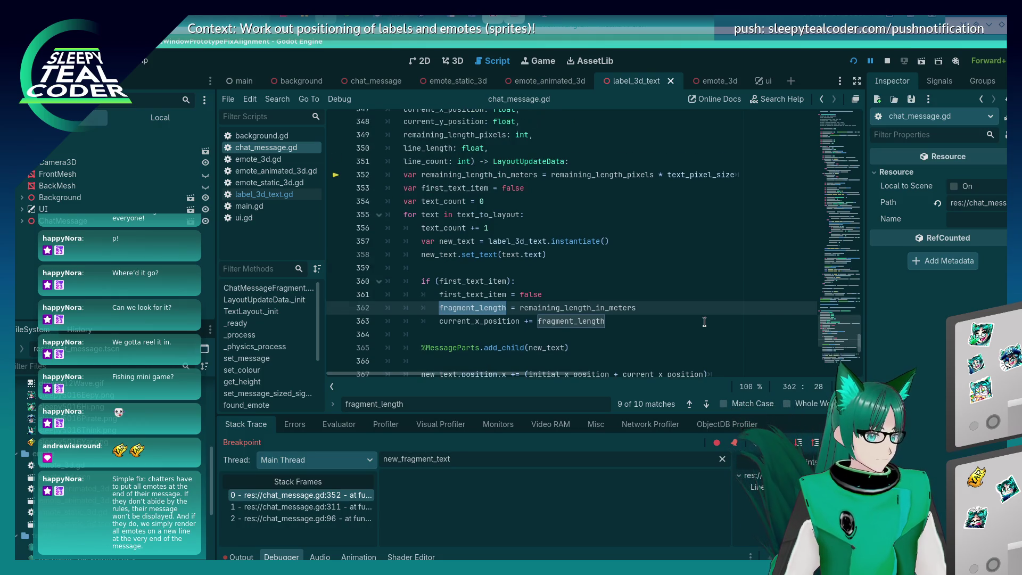
scroll(704, 322, "up", 1)
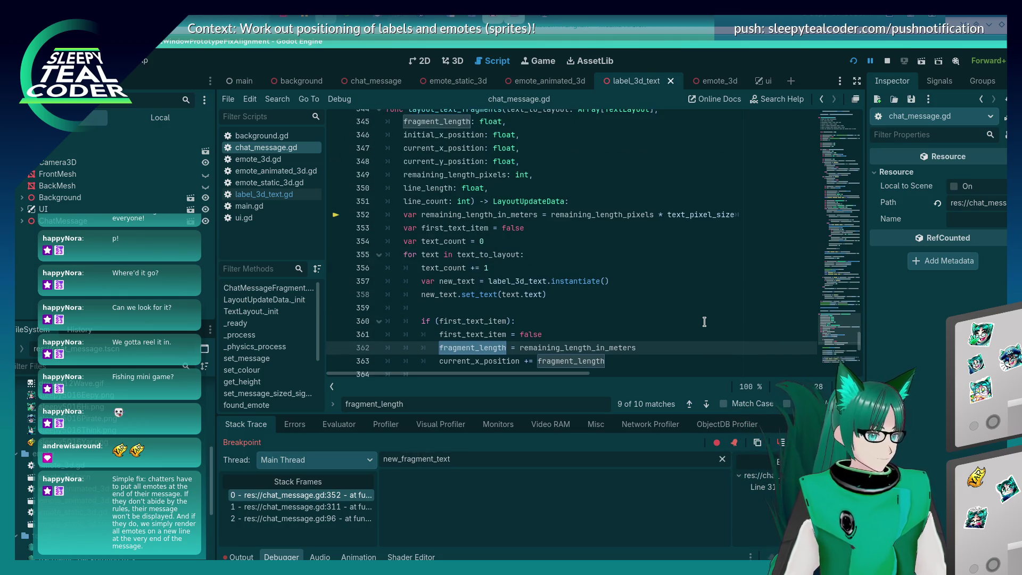
scroll(704, 322, "up", 1)
scroll(703, 322, "down", 5)
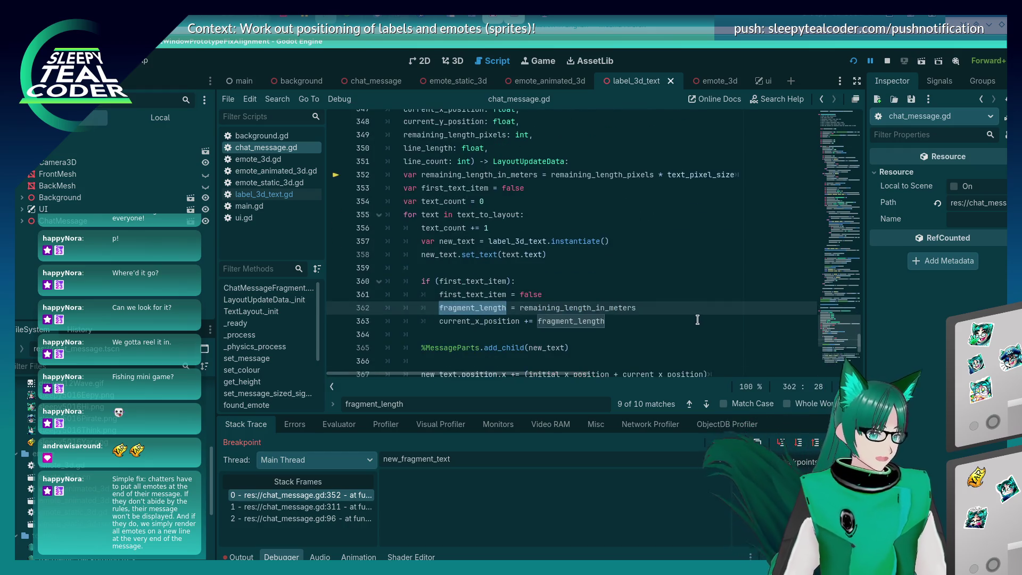
scroll(502, 235, "up", 2)
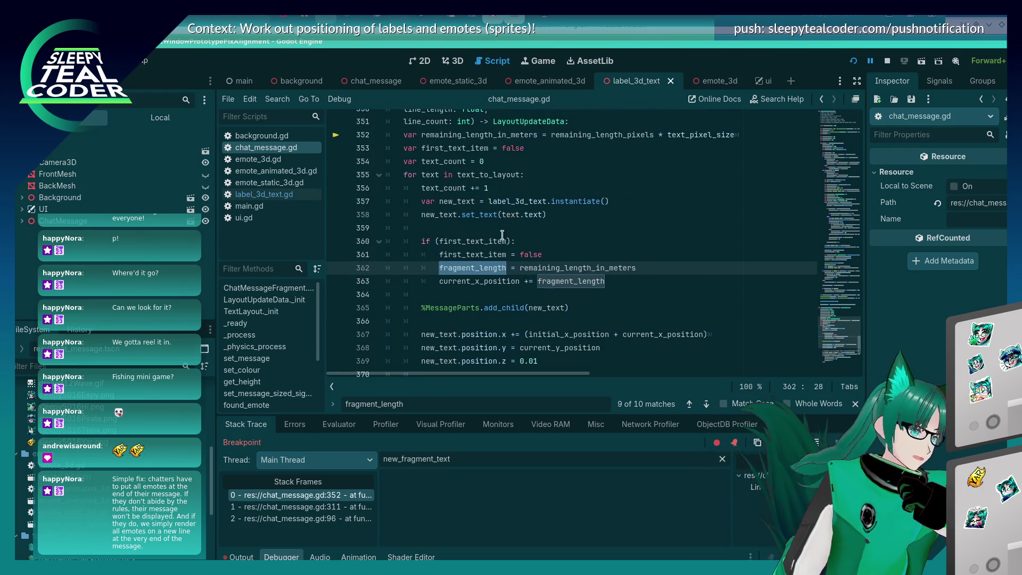
double_click(561, 267)
key("ctrl+c")
double_click(566, 282)
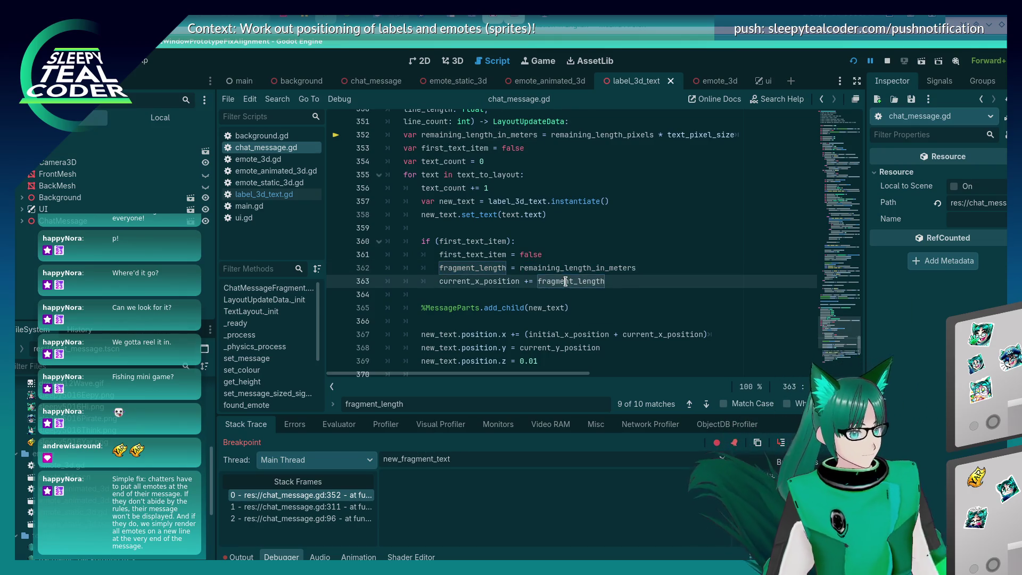
- Finish swapping in remaining_length_in_meters on line 363 and delete the fragment_length assignment line
key("ctrl+v")
left_click(656, 267)
key("shift+Up")
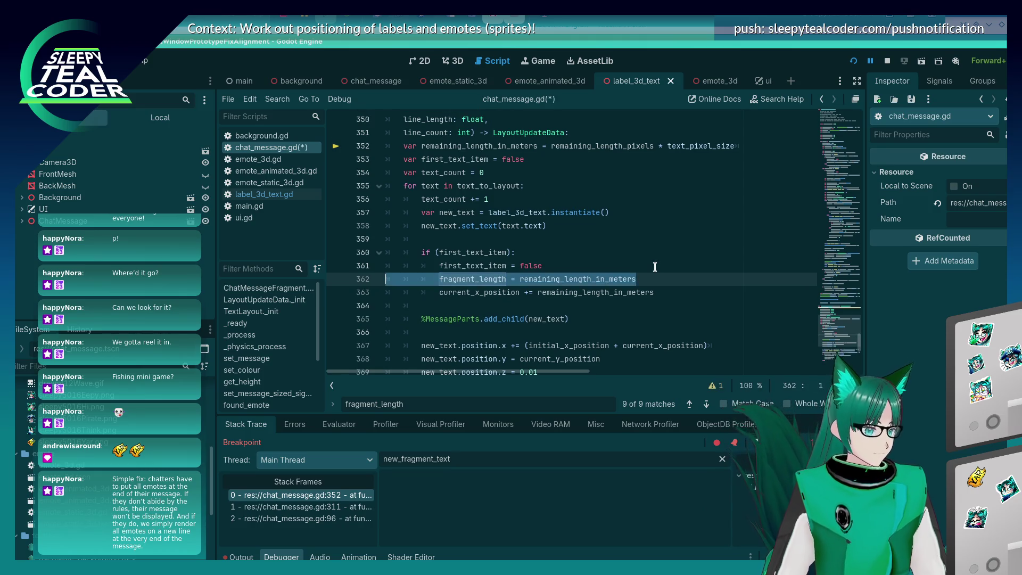
key("BackSpace")
scroll(561, 232, "up", 2)
scroll(562, 231, "up", 3)
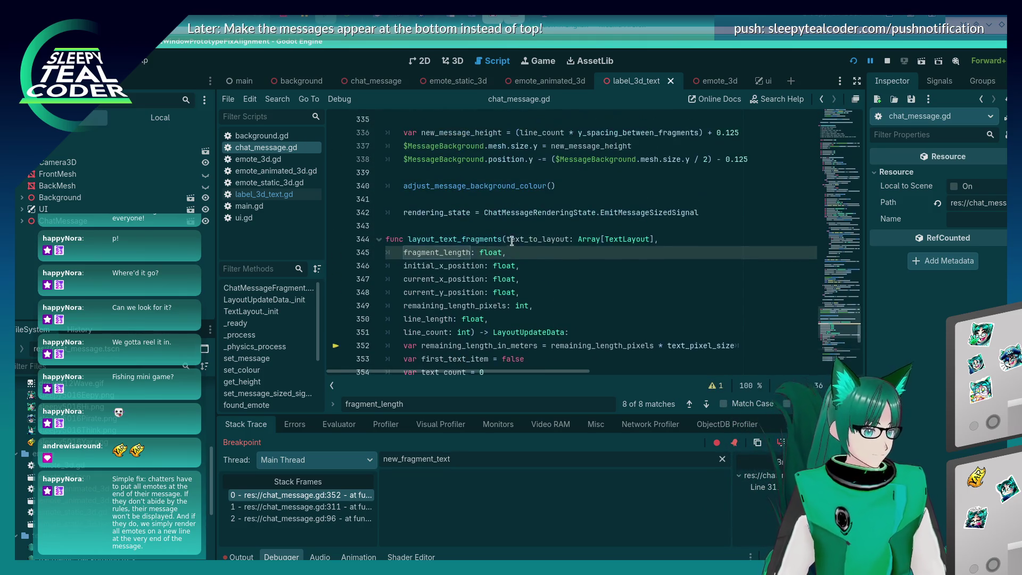
- Remove the fragment_length parameter and line-311 call argument, save, and resume the game
left_click(515, 248)
key("shift+Home")
key("shift+Home")
key("BackSpace")
key("BackSpace")
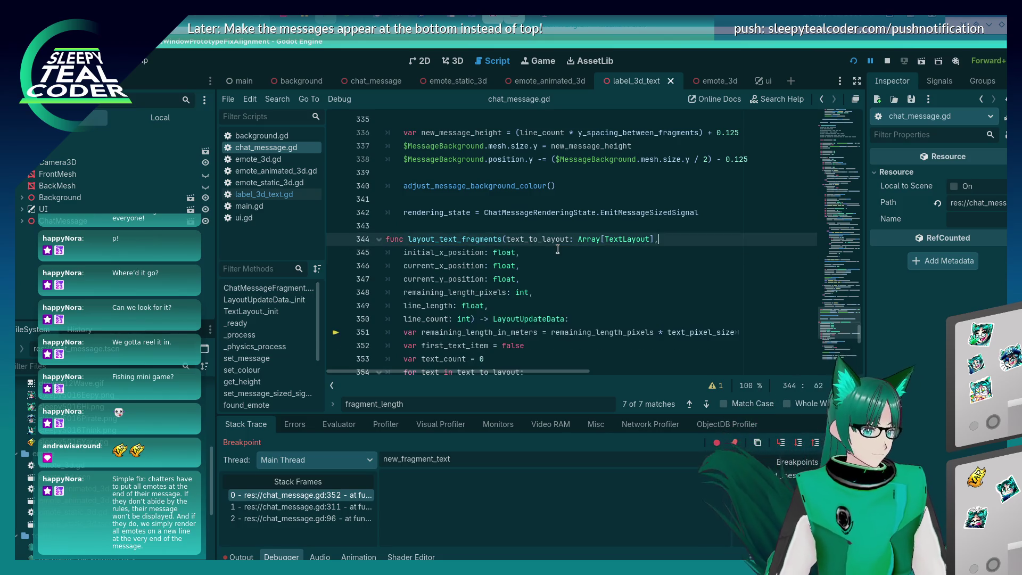
scroll(558, 249, "up", 12)
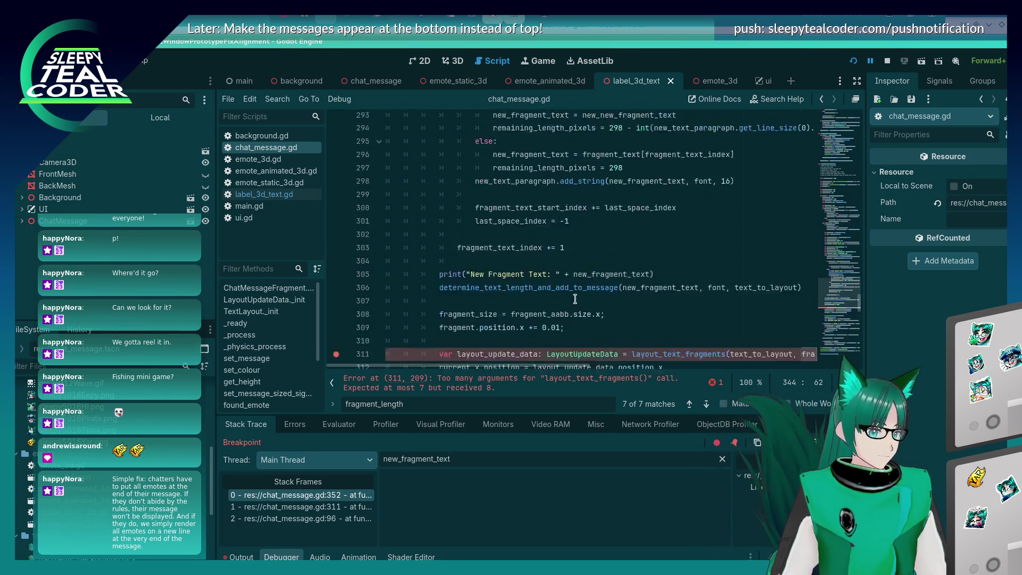
left_click_drag(512, 366, 634, 366)
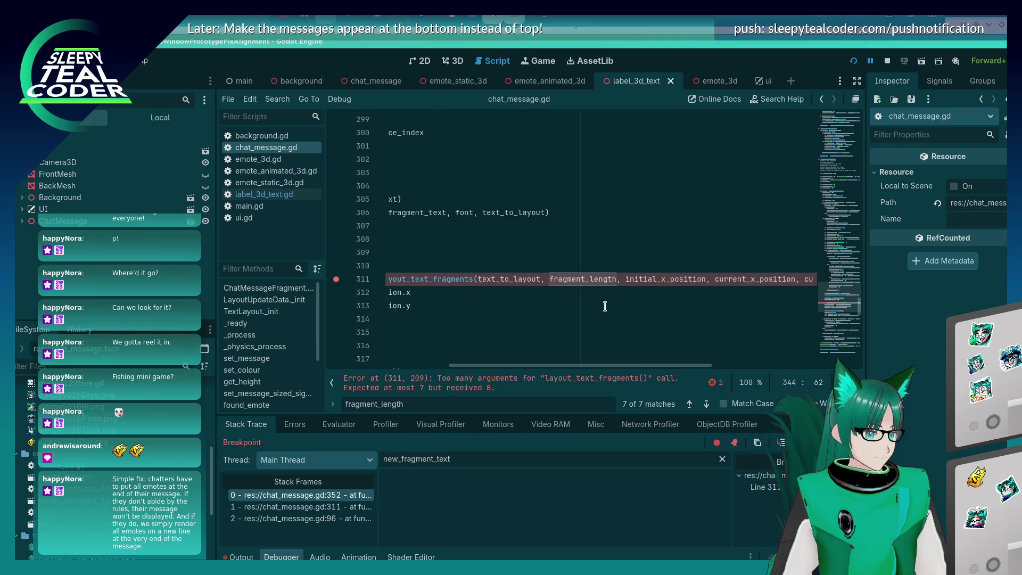
left_click_drag(624, 282, 550, 279)
key("BackSpace")
key("ctrl+s")
key("alt+Tab")
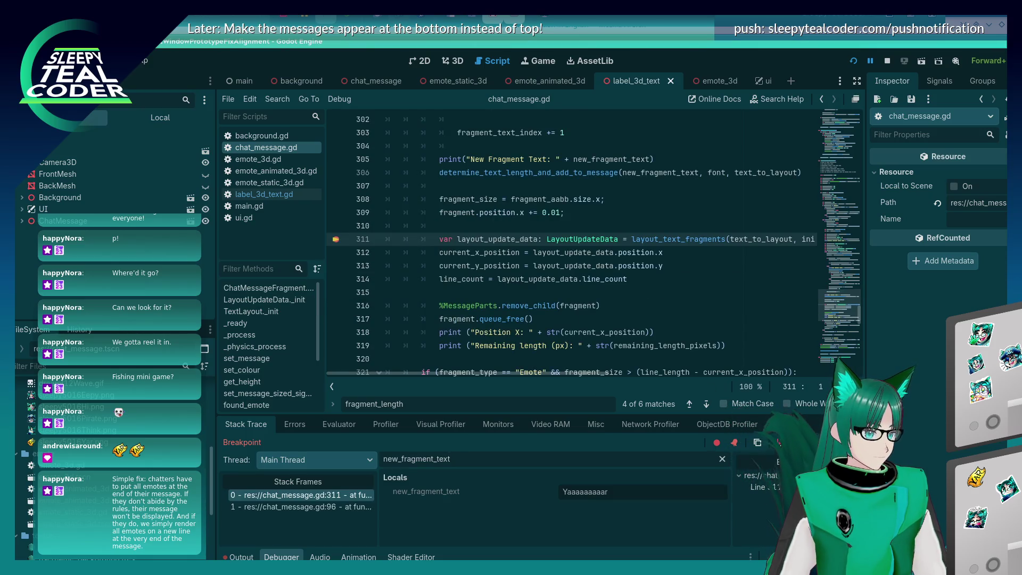
key("F12")
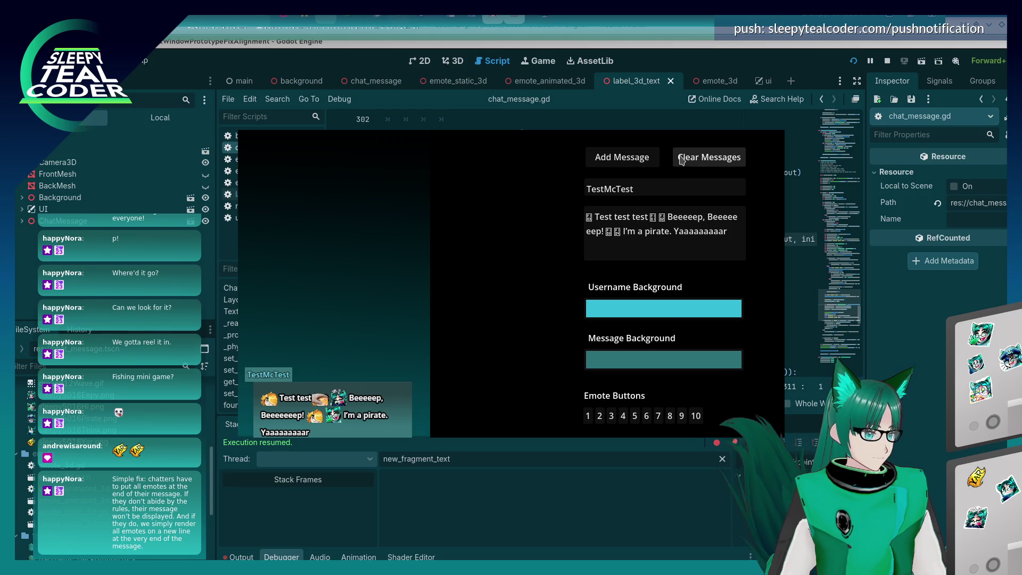
- Post several messages with Beeeeeep stretched by dozens of extra e's, resuming past the breakpoint
left_click(643, 160)
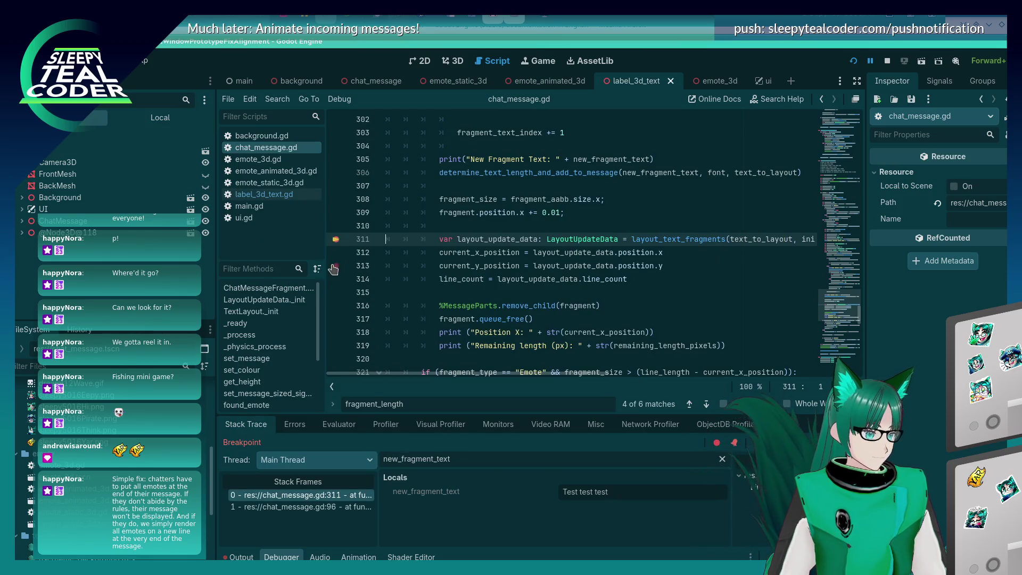
key("F12")
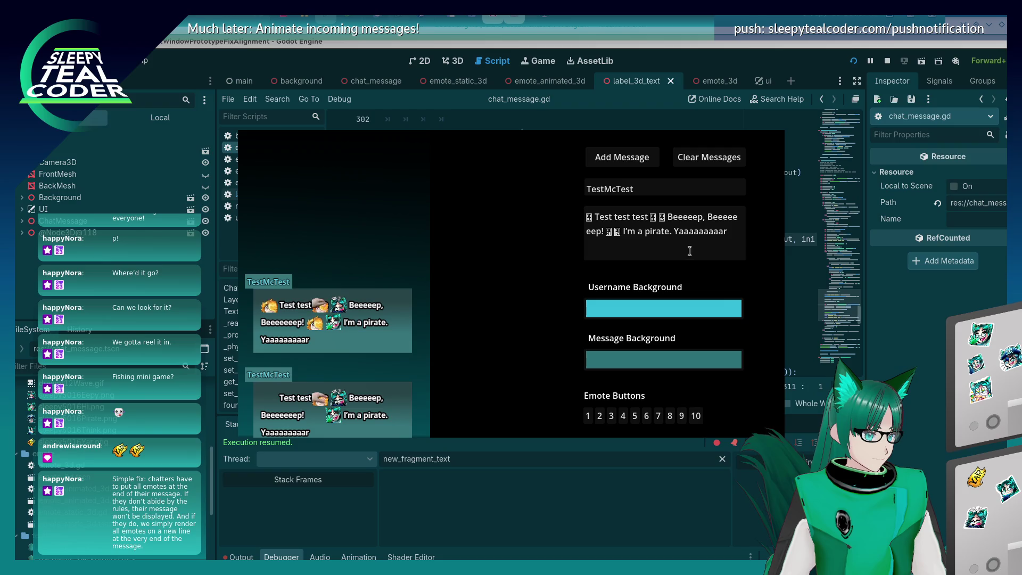
left_click(690, 224)
type("eeeeeeeeeeeeeeeeeeeeeee")
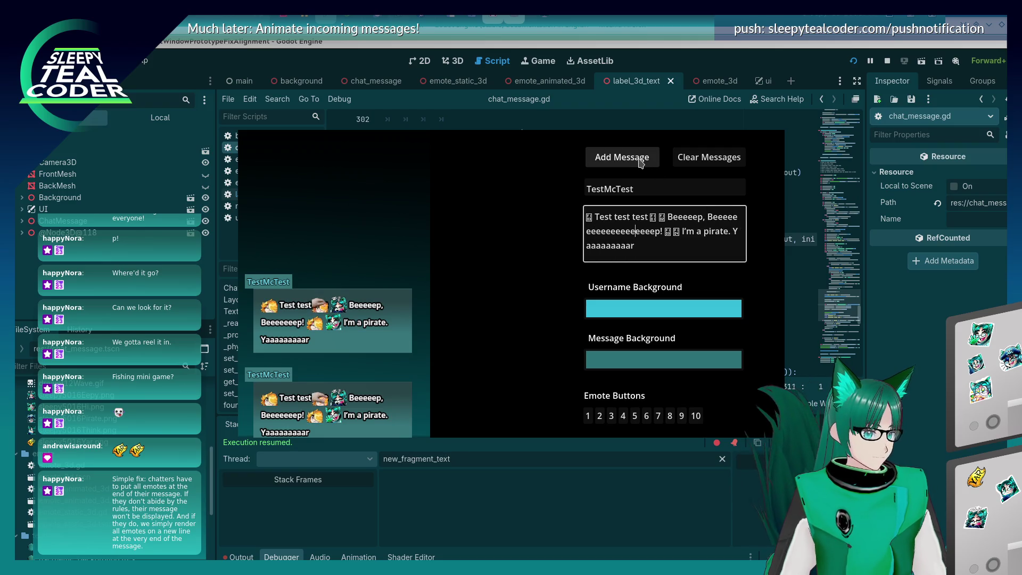
type("eeeeeeeeeeeeeeeeeeeeeeeeeeeee")
left_click(641, 163)
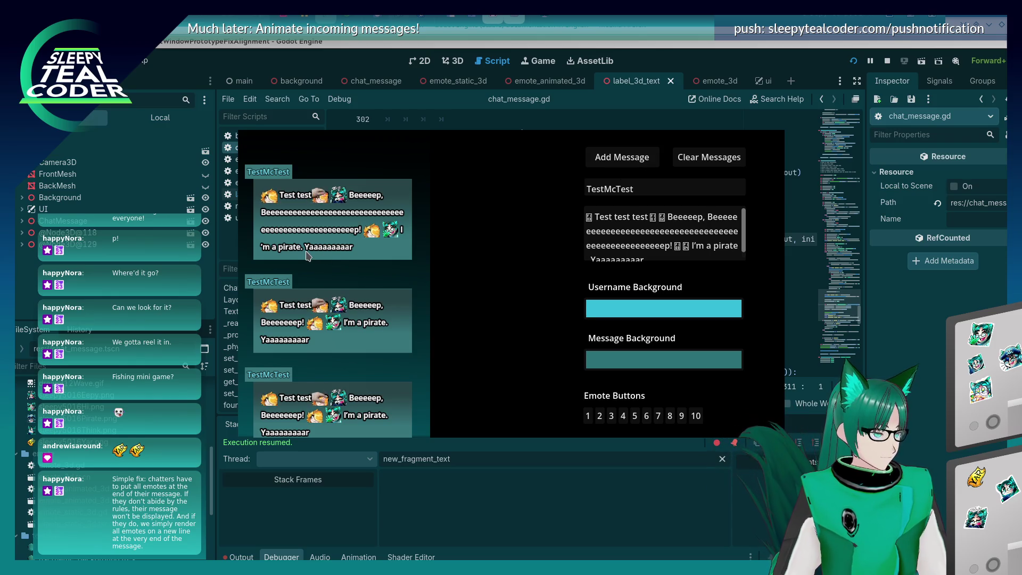
left_click(632, 167)
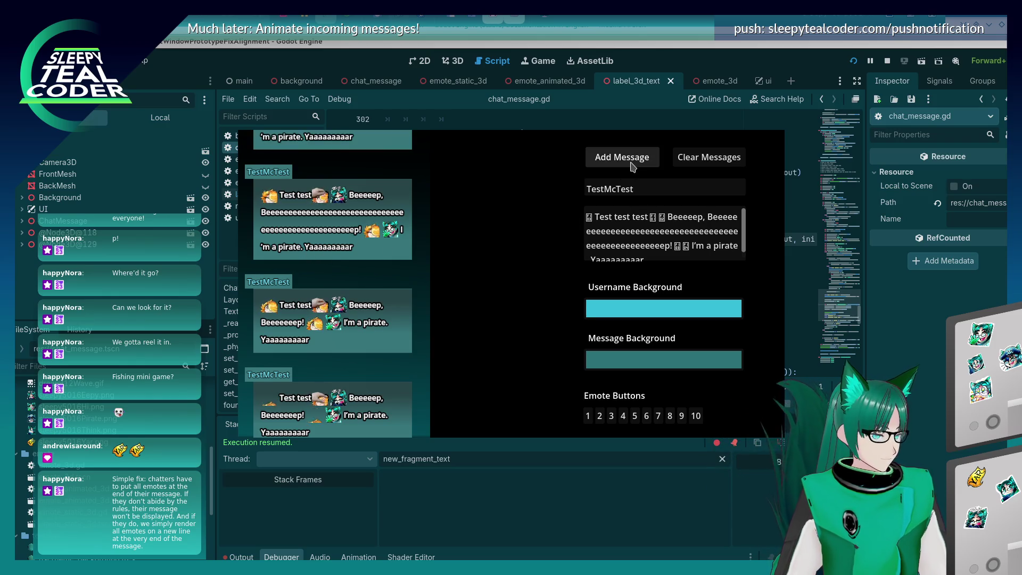
left_click(632, 166)
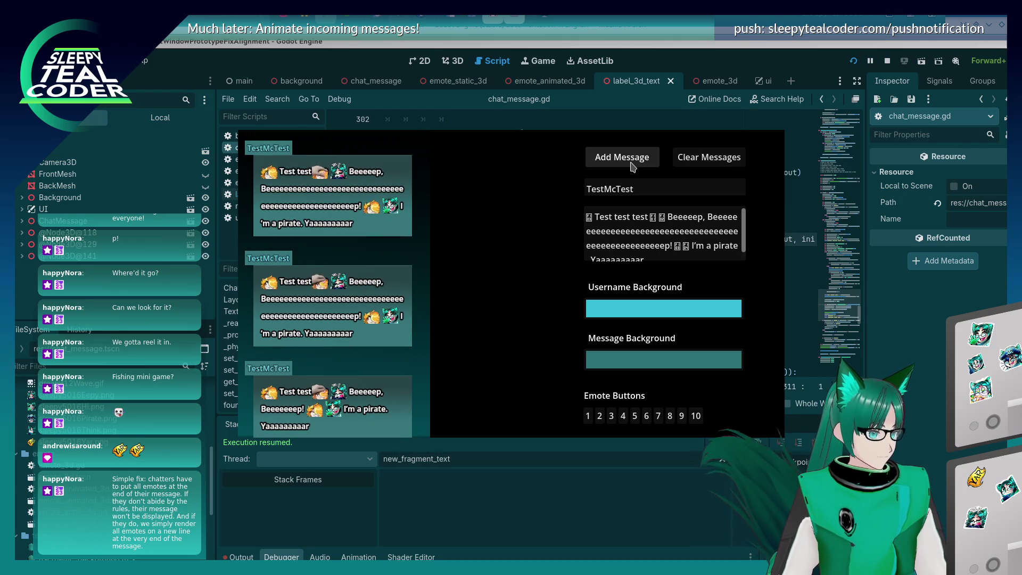
left_click(659, 227)
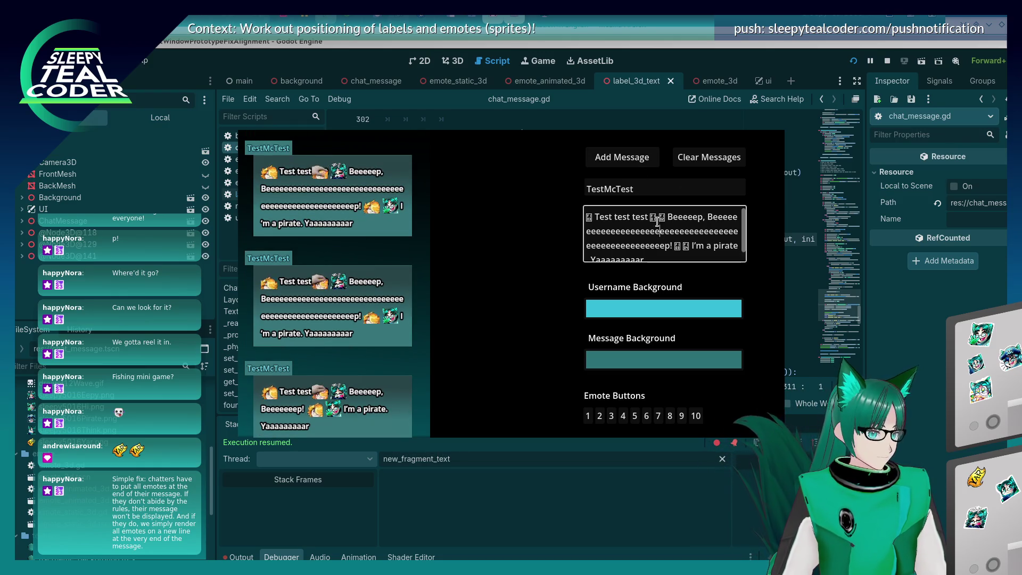
type("eeee")
left_click(631, 161)
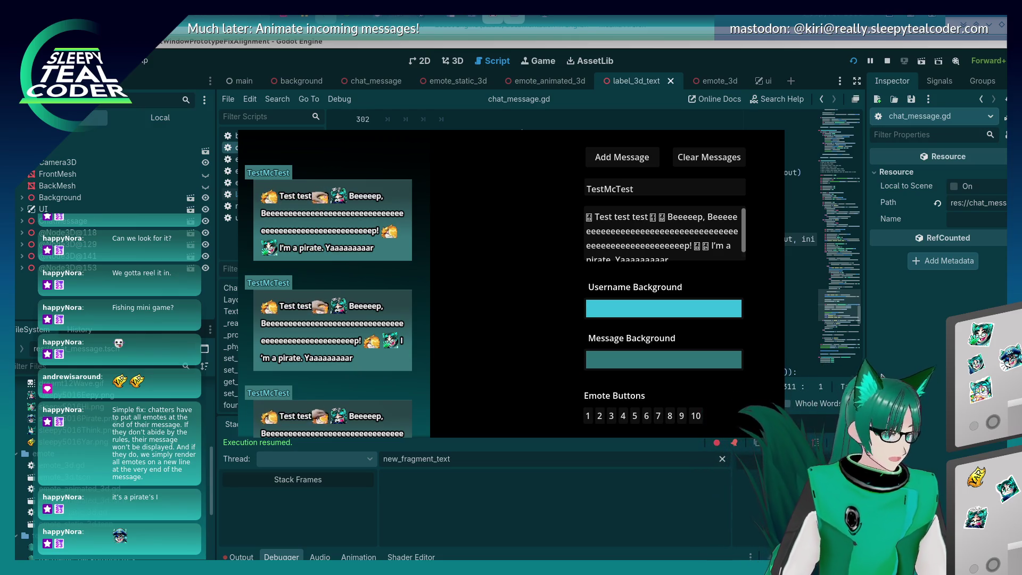
- Set a breakpoint on line 334 and post a game message to hit it
key("alt+Tab")
scroll(523, 296, "down", 5)
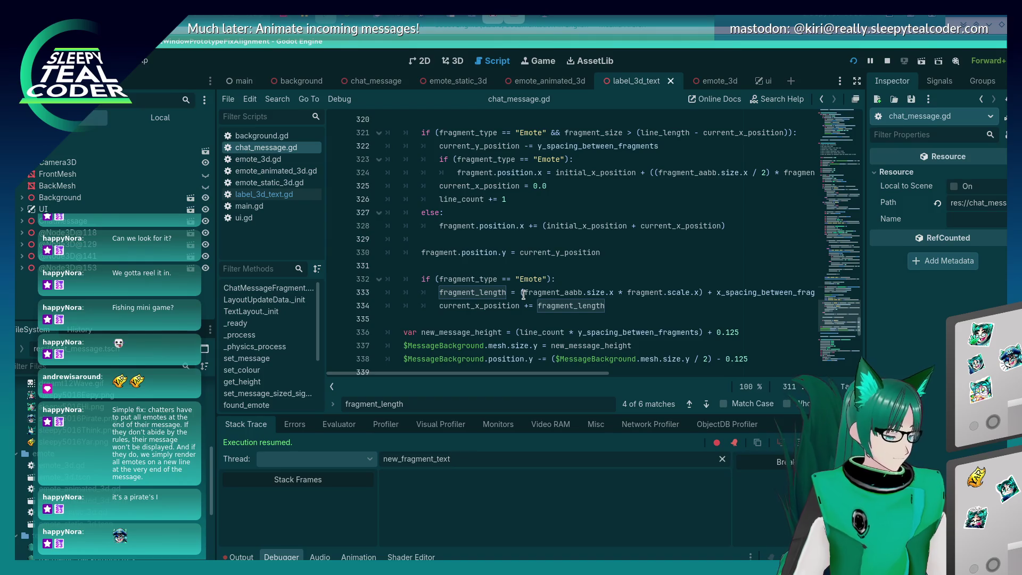
left_click(336, 306)
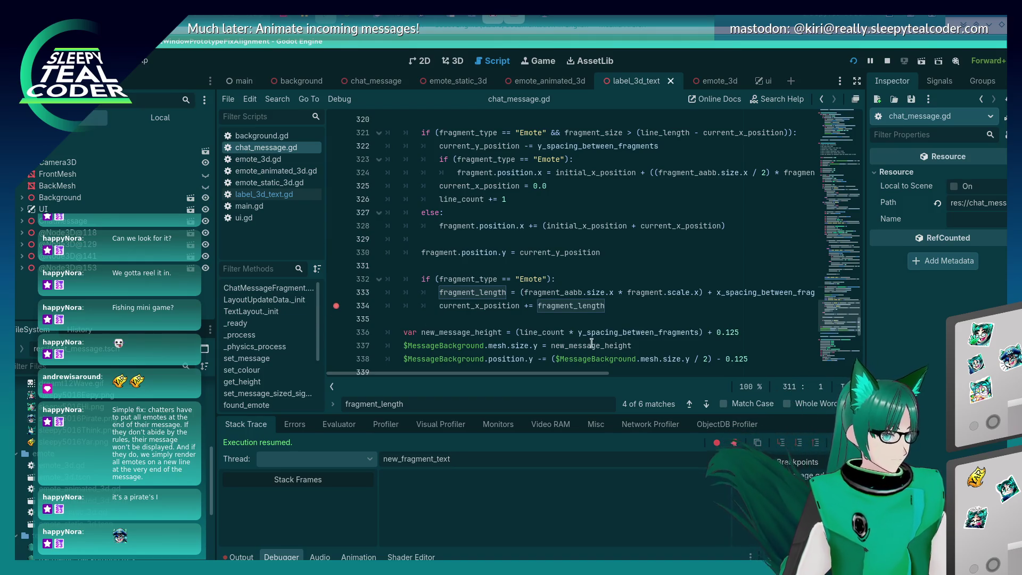
key("alt+Tab")
left_click(629, 154)
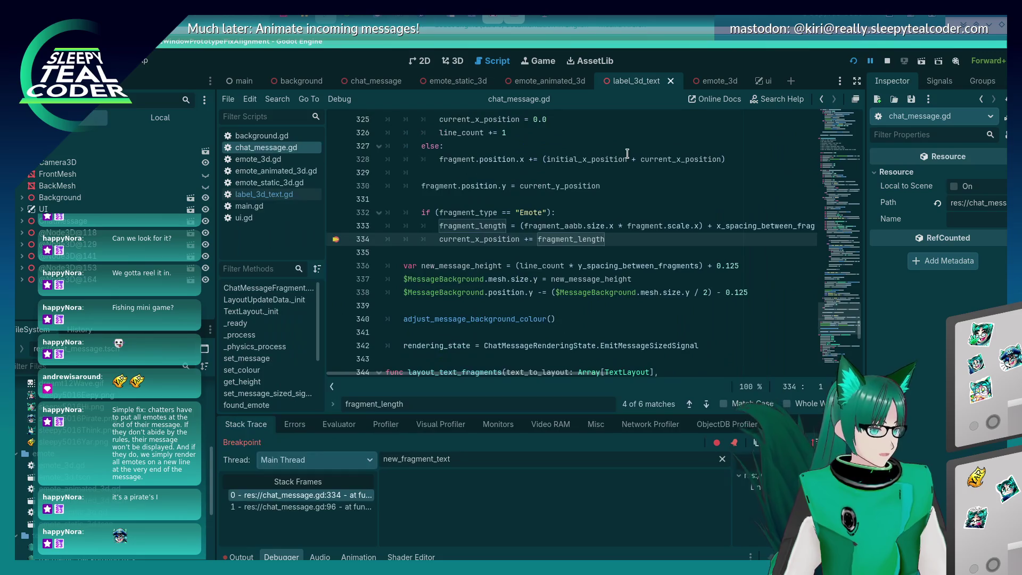
- Search for current_x_position, cycle through its matches, close the search, and go to line 310
mouse_move(561, 241)
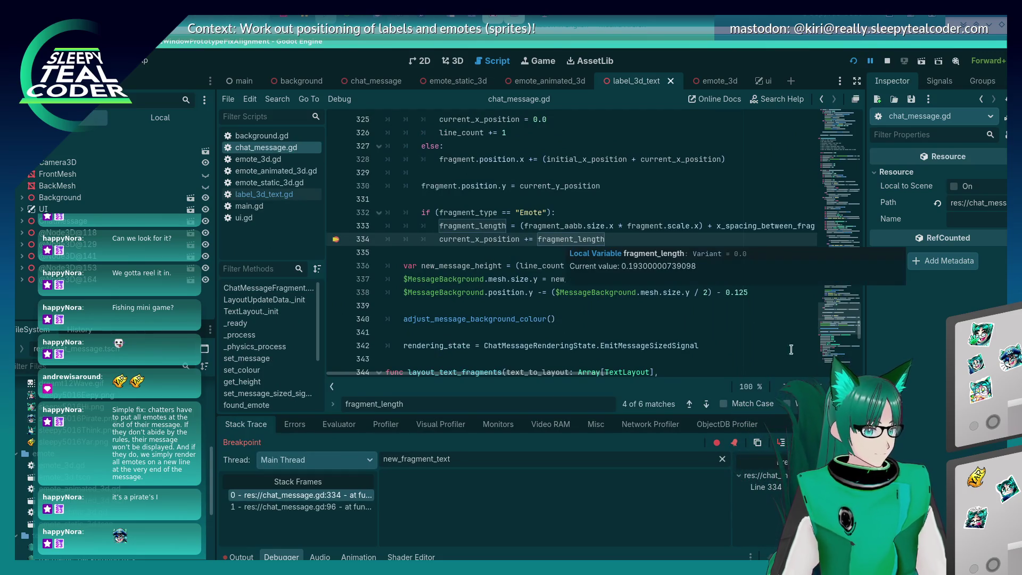
double_click(461, 239)
key("ctrl+f")
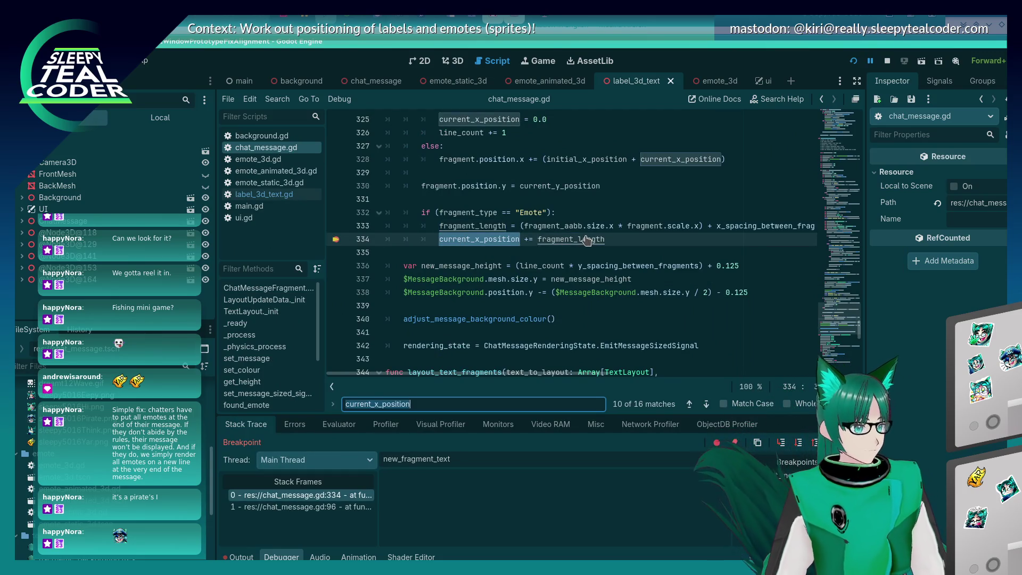
key("Return")
key("Return")
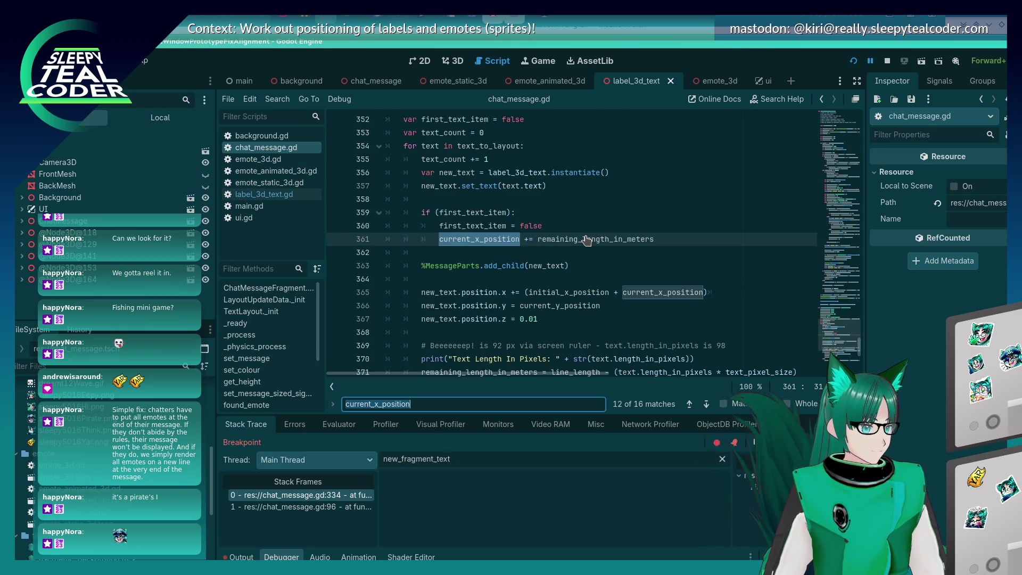
scroll(587, 240, "up", 2)
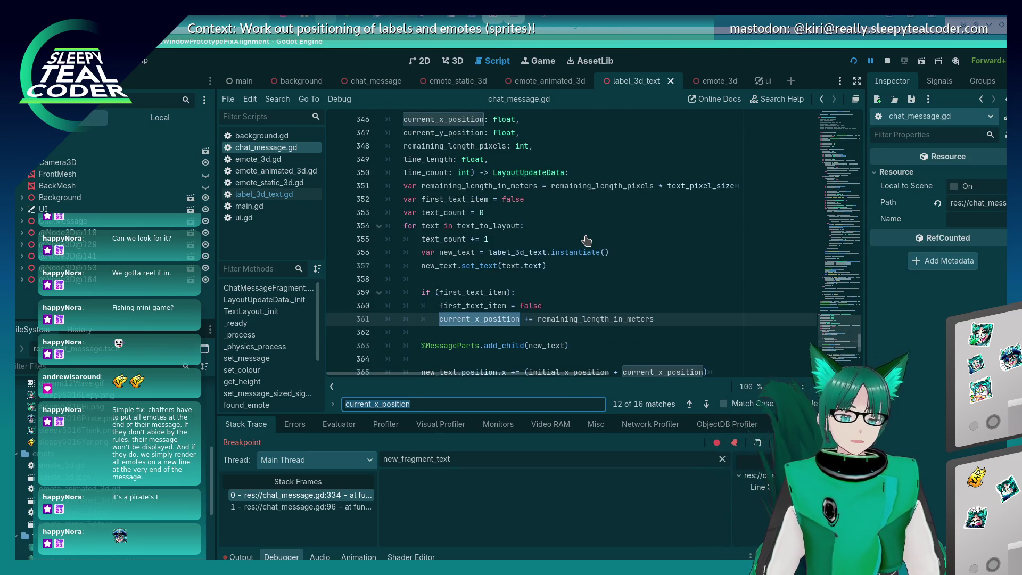
scroll(586, 240, "up", 3)
key("Return")
key("Return")
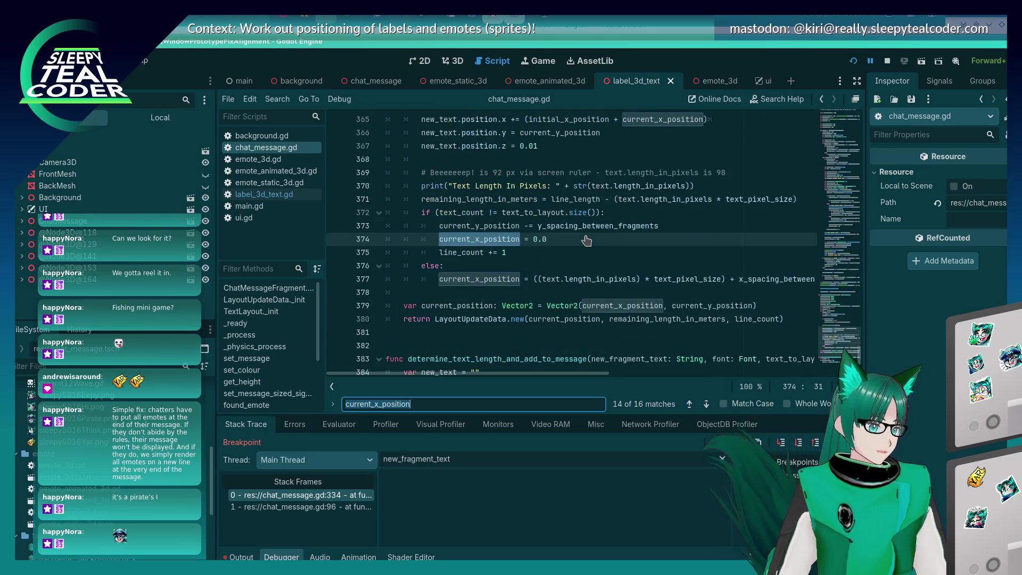
key("Return")
key("Return")
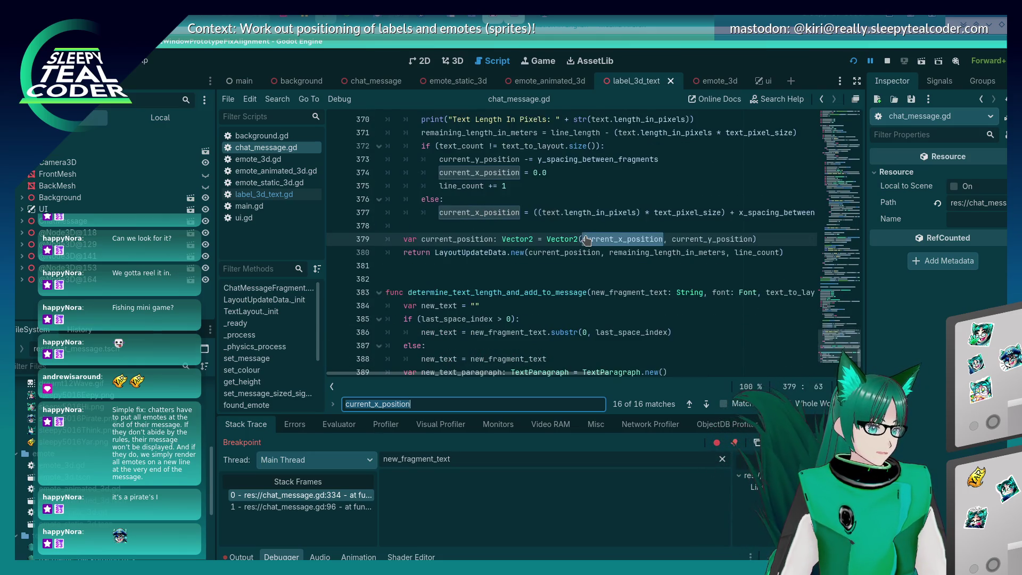
key("Return")
key("Return")
key("Return")
key("Return")
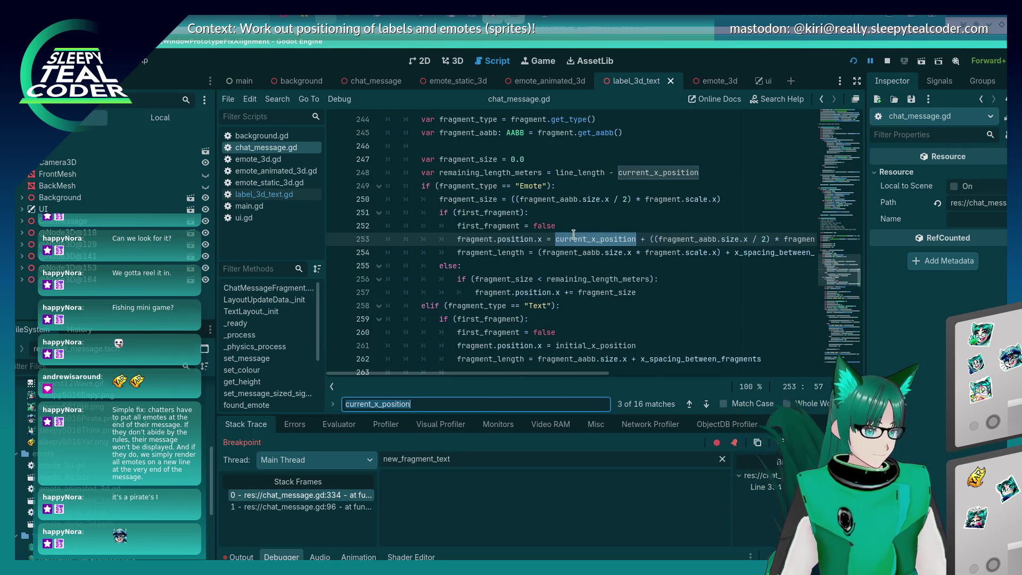
key("Escape")
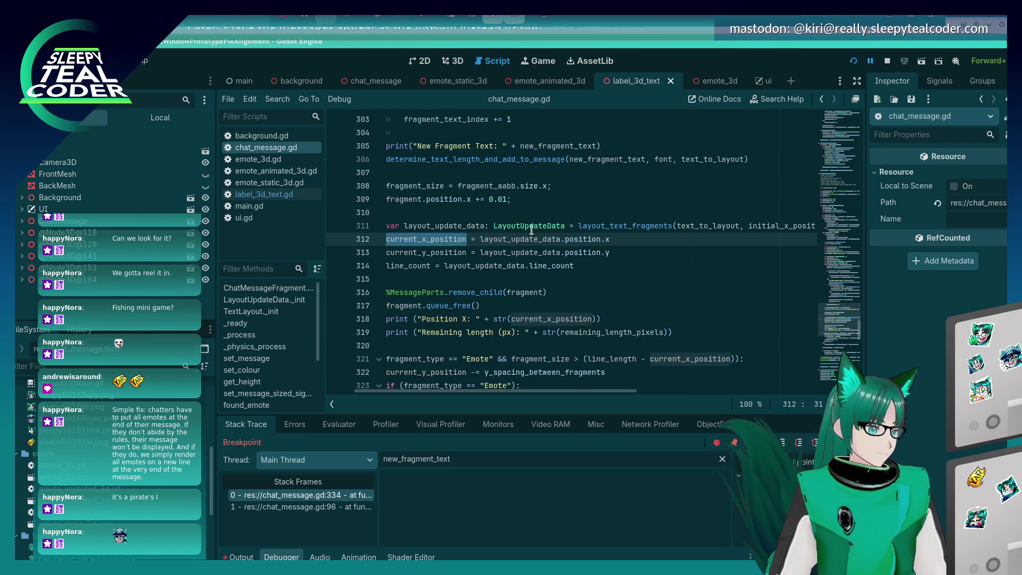
key("Home")
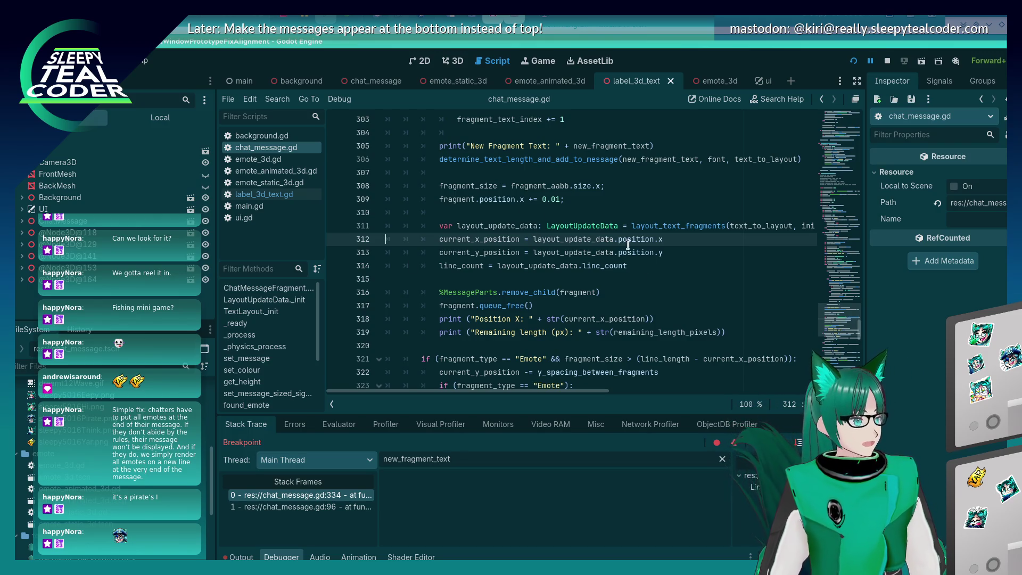
left_click(507, 217)
- Start a '# TODO: Investigate the current X position after laying out…' comment above the call
key("Return")
type("# ")
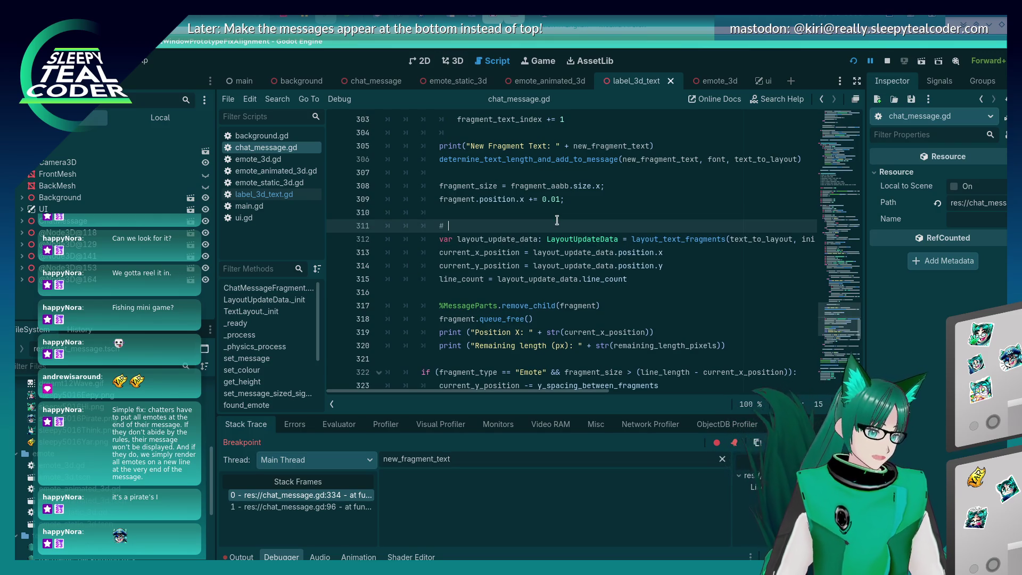
type("TODO: ")
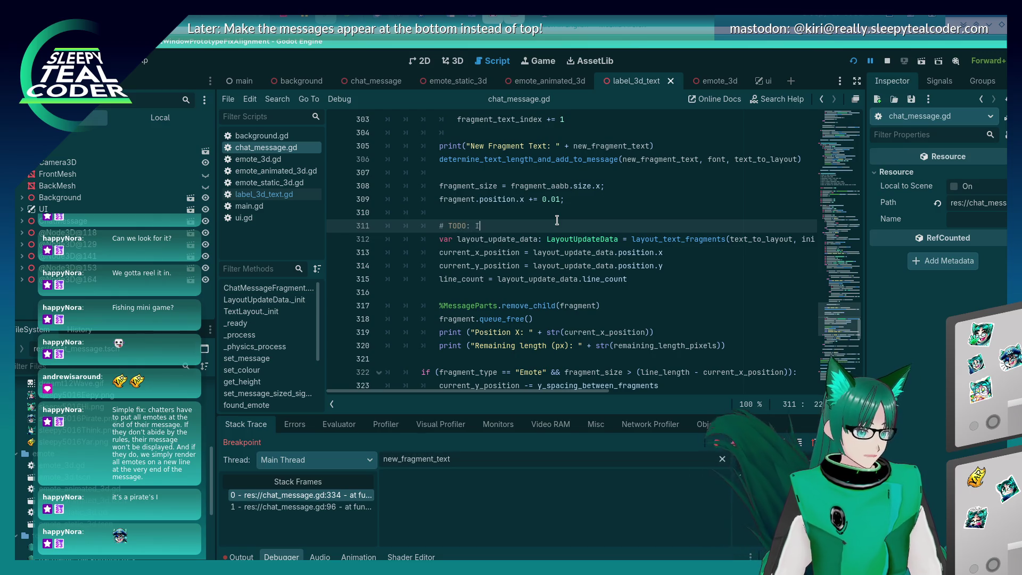
type("Investigate the ")
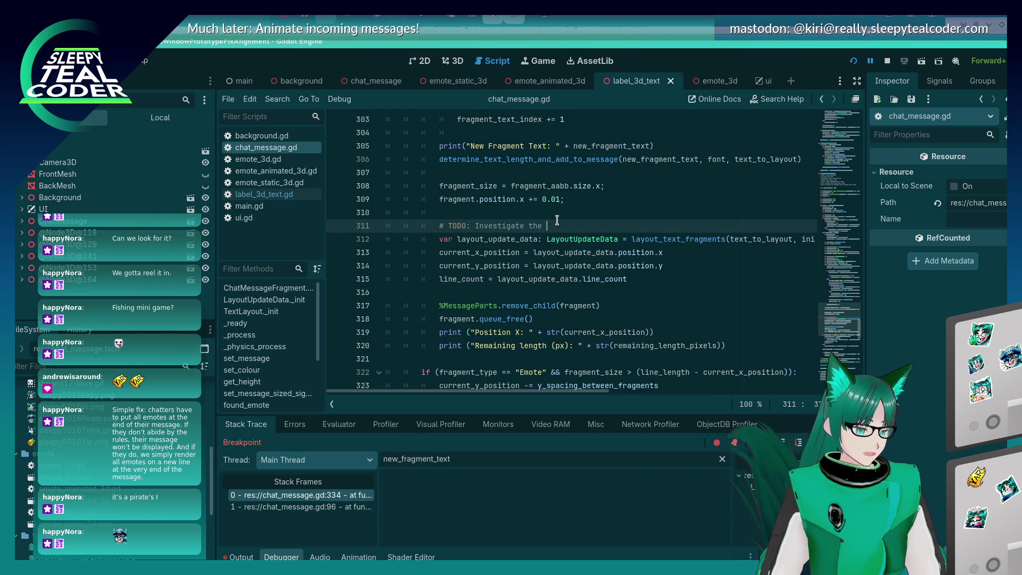
type("current")
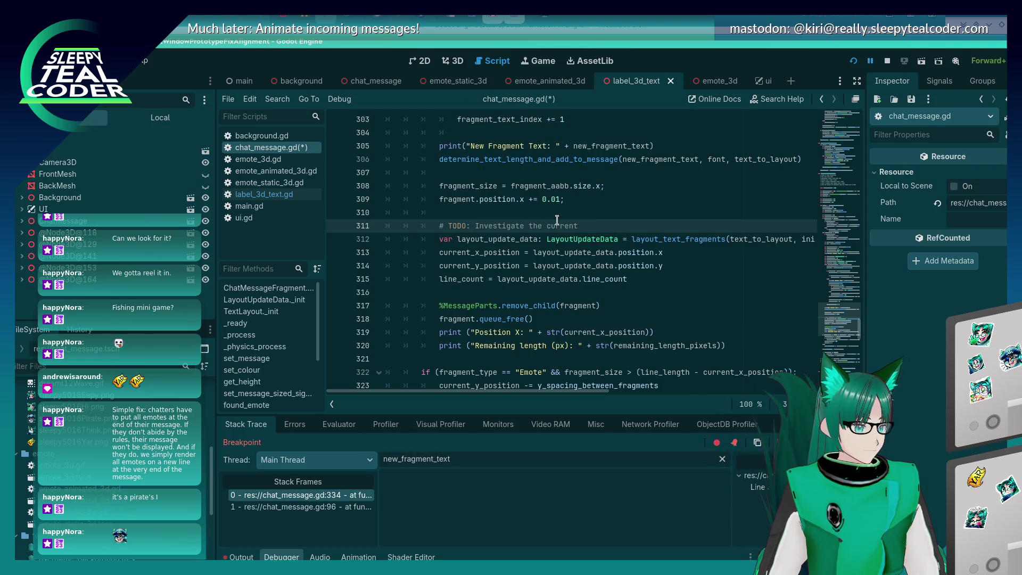
type("osition after lay")
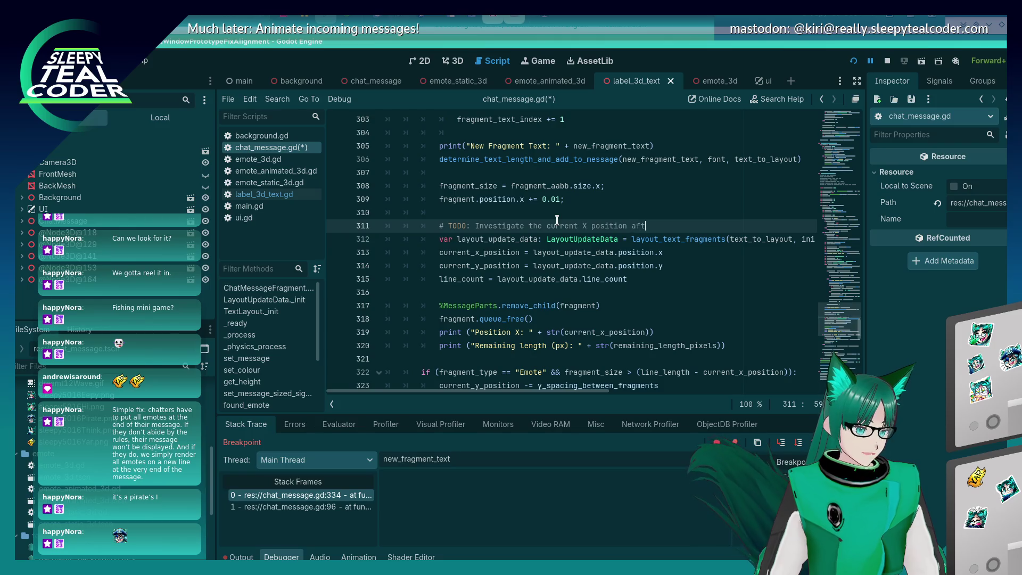
type("ing o")
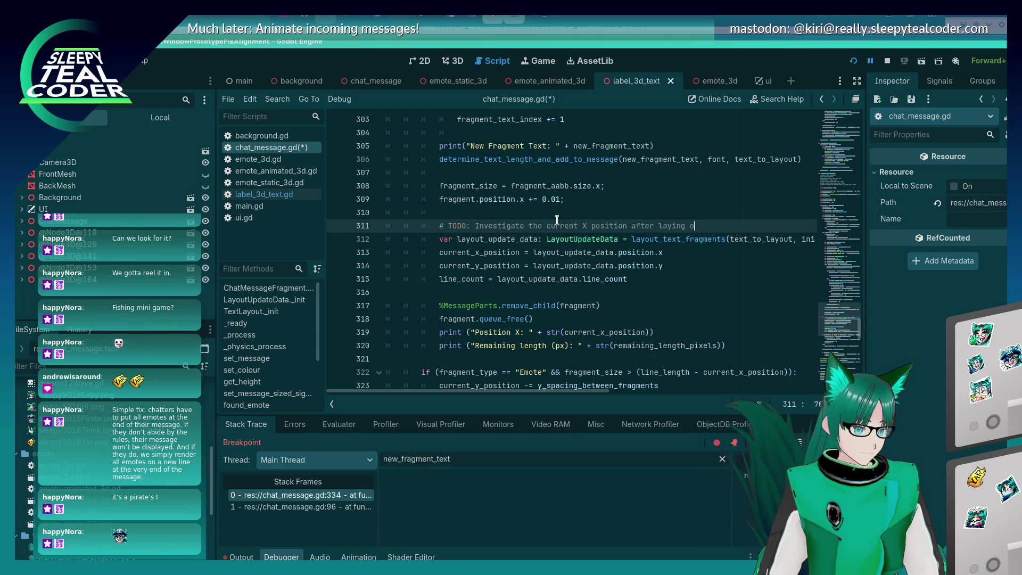
type("ut the first twe")
key("BackSpace")
type("ext ")
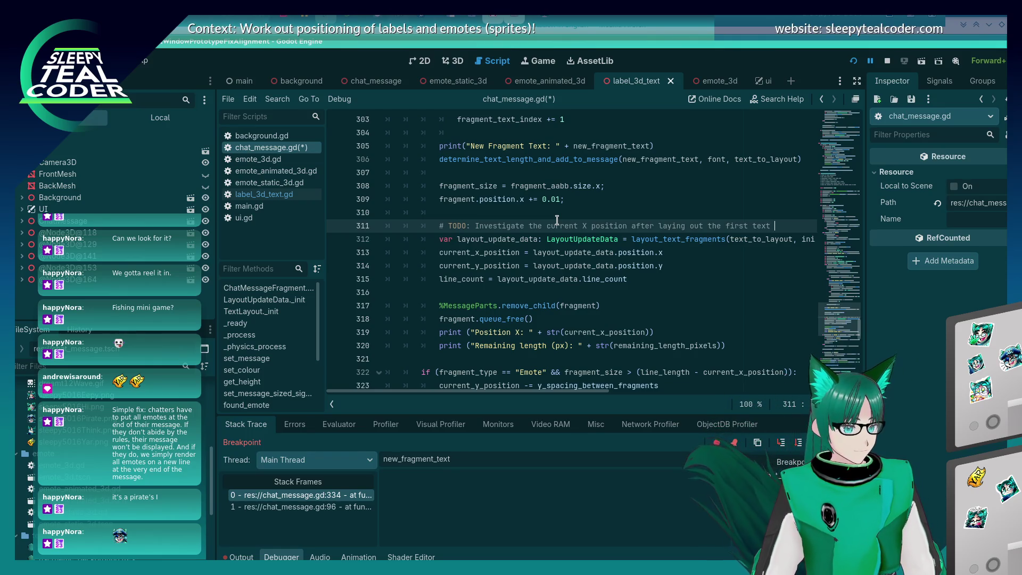
type("as that seems to")
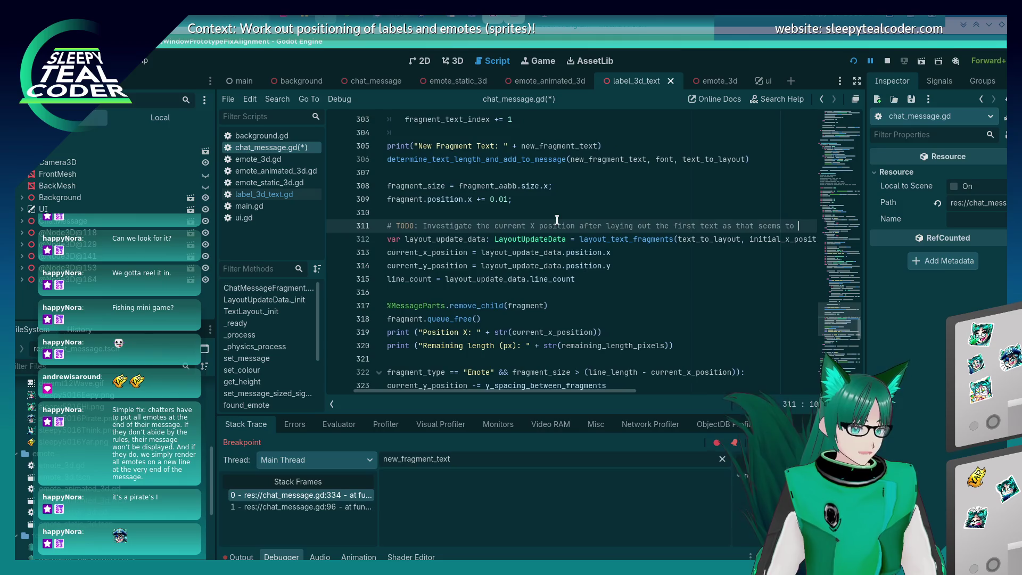
key("BackSpace")
key("BackSpace")
key("BackSpace")
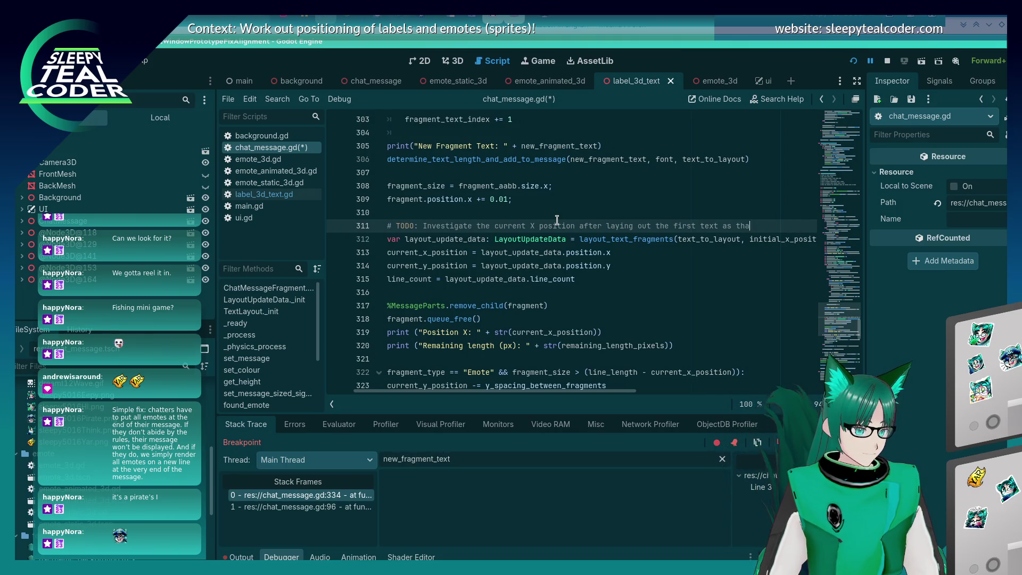
key("alt+Tab")
key("alt+Tab")
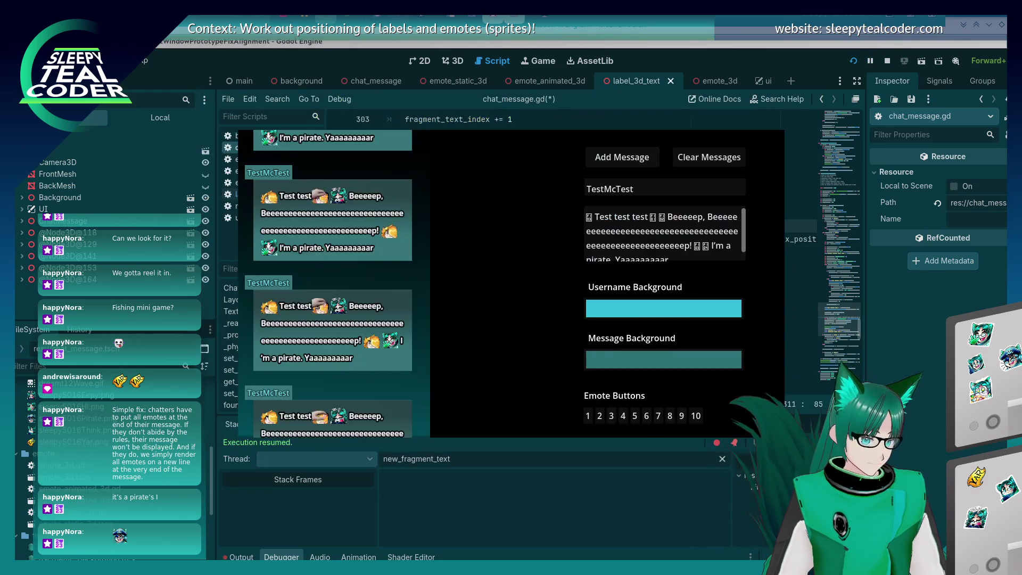
- Post a test message ending with an emote, then return to the script editor
scroll(699, 241, "down", 1)
left_click(692, 254)
left_click(643, 417)
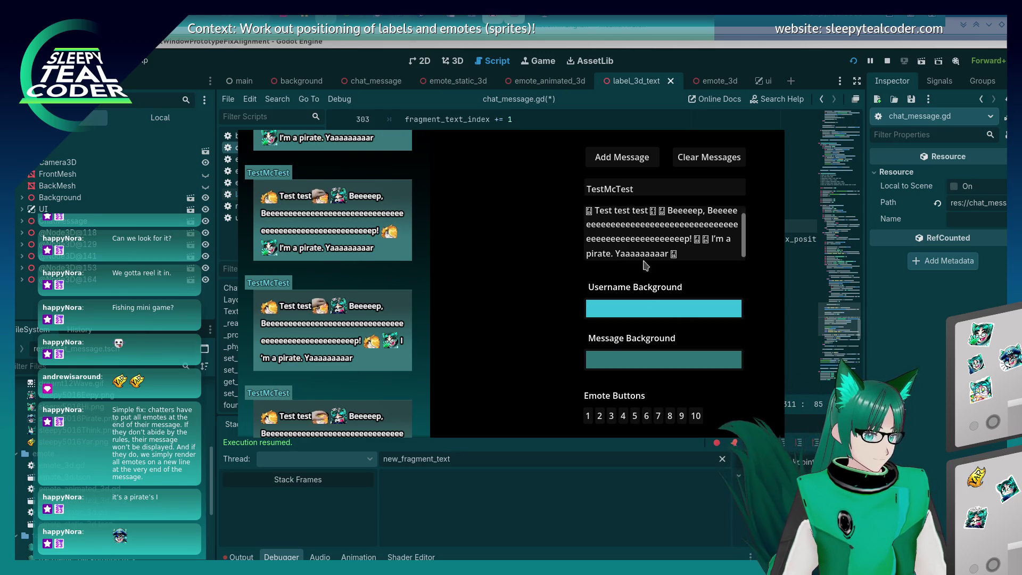
left_click(622, 157)
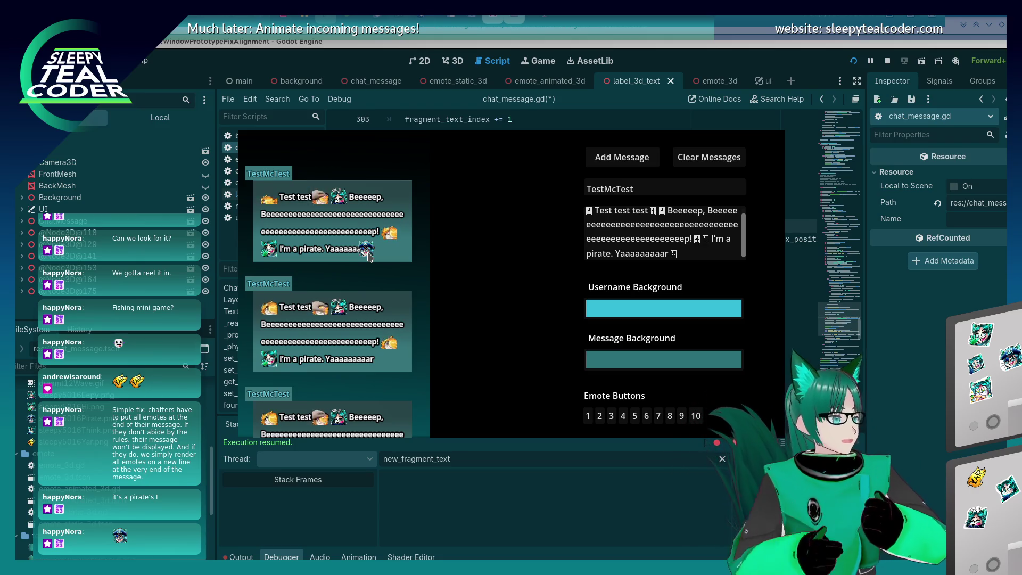
left_click(866, 318)
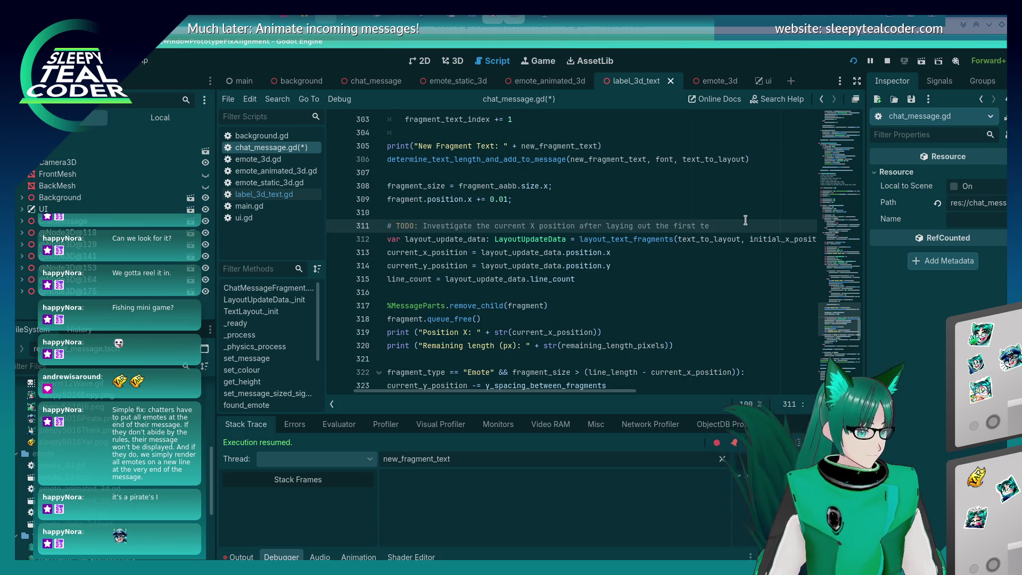
- Complete the TODO with 'single text and then' plus a '# adding an emote' line, and save
key("BackSpace")
key("BackSpace")
key("BackSpace")
type("single text and then")
key("Return")
type("# adding an emote.")
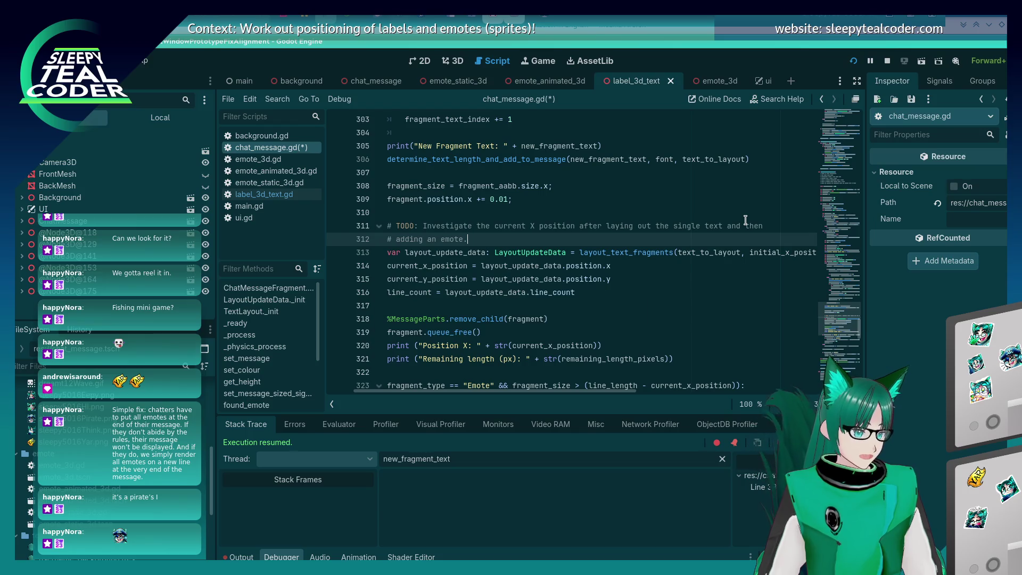
key("ctrl+s")
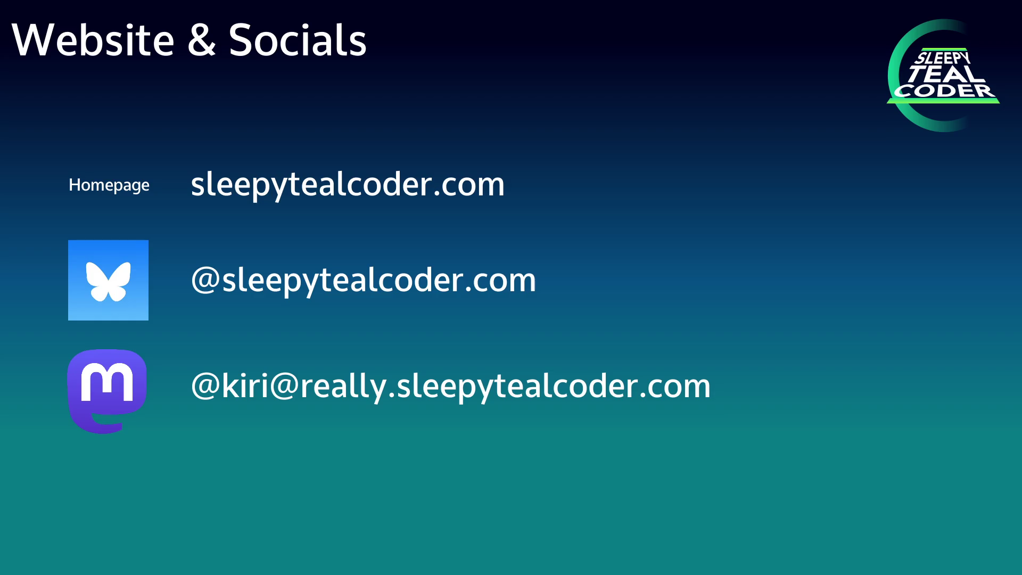
- Advance the outro to the slide of four labelled supporter avatars
key("Right")
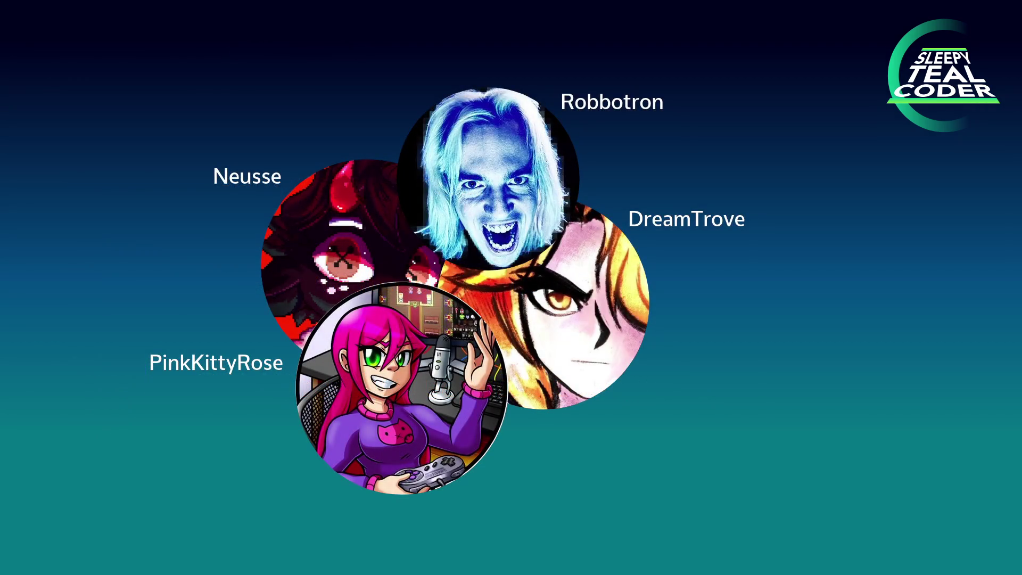